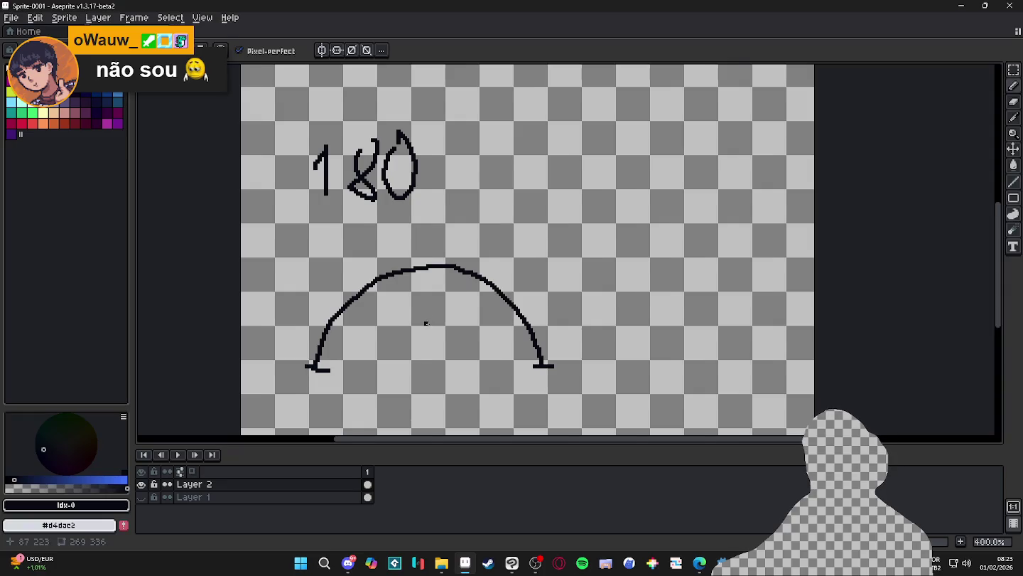
- Undo the earlier pencil strokes to clear the Aseprite canvas
drag(426, 320, 432, 328)
key(ctrl+z)
key(ctrl+z)
key(ctrl+z)
key(ctrl+z)
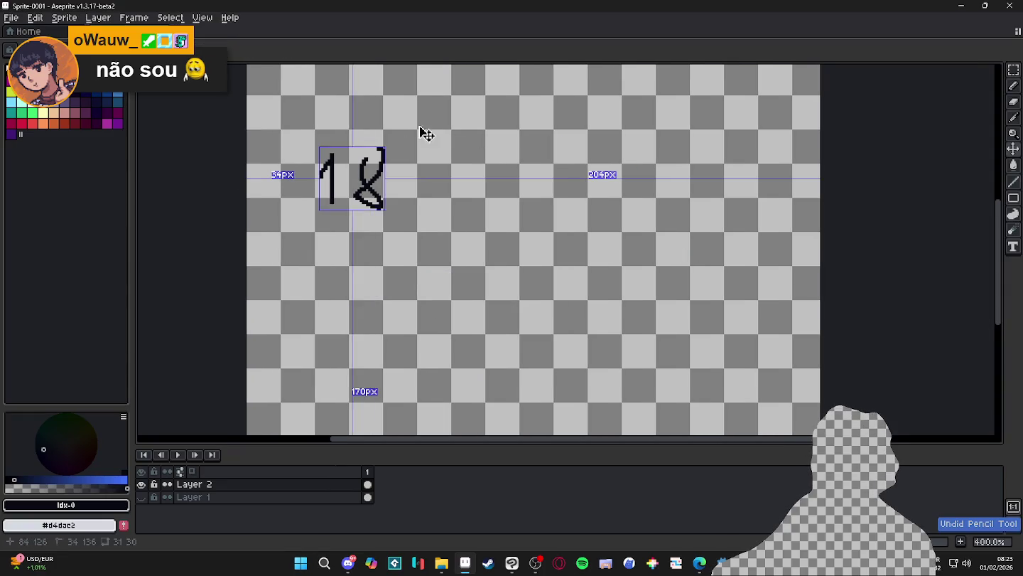
key(ctrl+z)
key(ctrl+z)
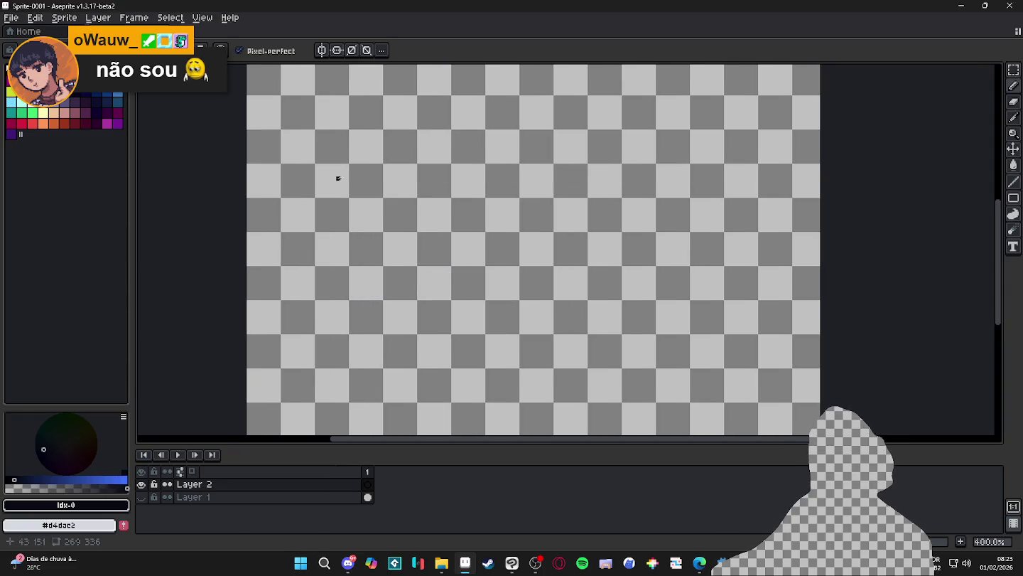
mouse_move(339, 177)
mouse_down()
mouse_move(616, 179)
mouse_move(630, 200)
mouse_up()
key(ctrl+z)
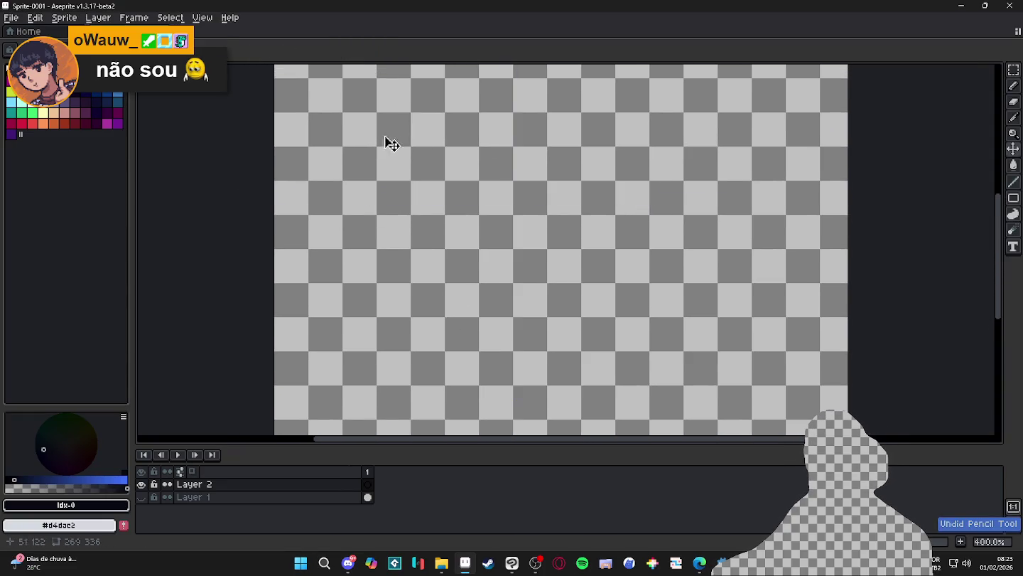
- Handwrite 1/360 with a small mark beside it near the top of the canvas
drag(367, 131, 390, 165)
drag(434, 96, 404, 175)
mouse_move(452, 121)
mouse_down()
mouse_move(472, 143)
mouse_move(443, 166)
mouse_up()
mouse_move(493, 131)
mouse_down()
mouse_move(483, 170)
mouse_move(529, 129)
mouse_up()
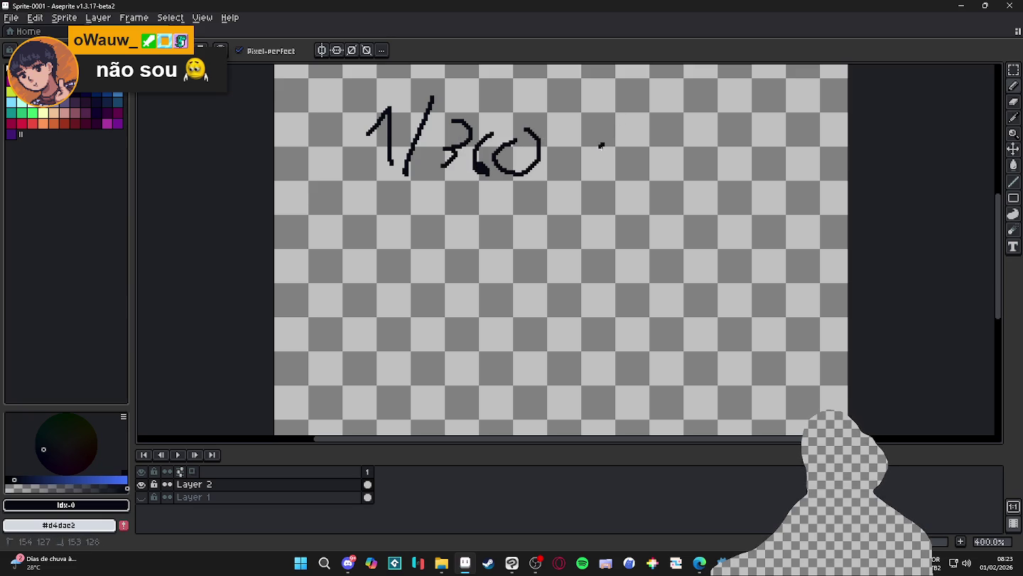
drag(597, 154, 607, 148)
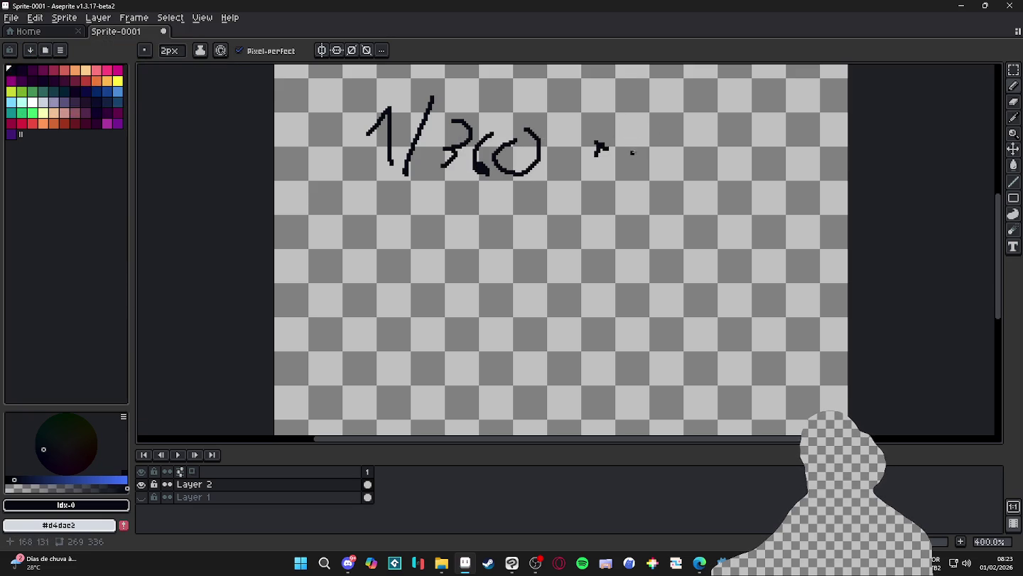
scroll(544, 140, down, 1)
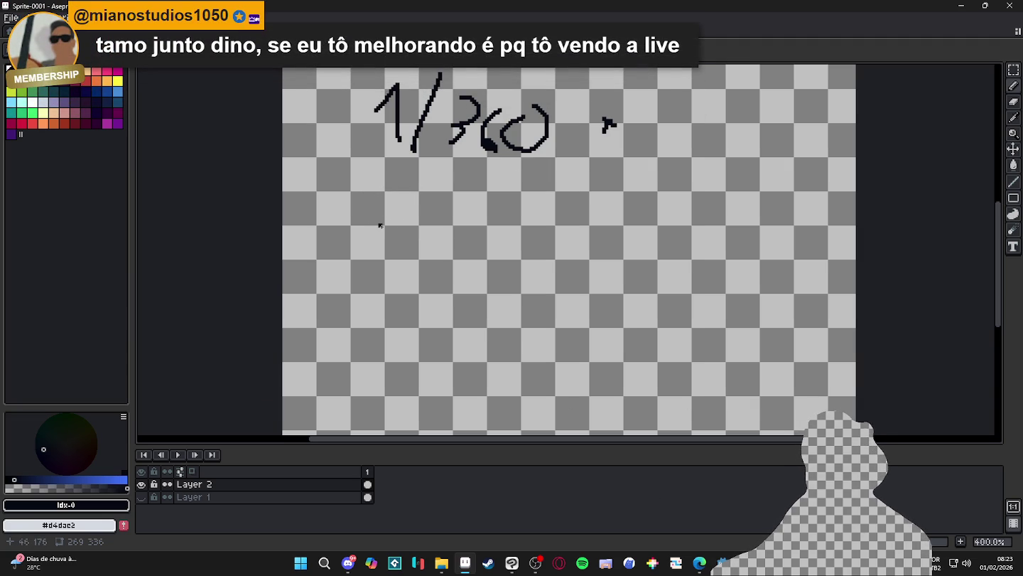
- Sketch an arc, undo back to the lone handwritten 1, and switch to Godot's script editor
mouse_move(346, 345)
mouse_down()
mouse_move(469, 221)
mouse_move(654, 352)
mouse_up()
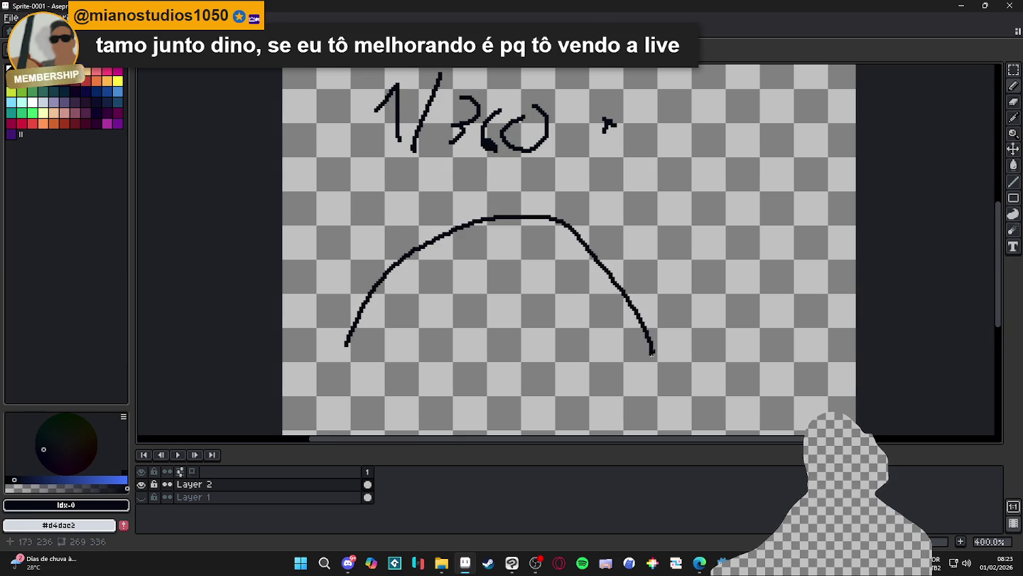
key(ctrl+z)
key(ctrl+z)
key(ctrl+z)
key(ctrl+z)
key(ctrl+z)
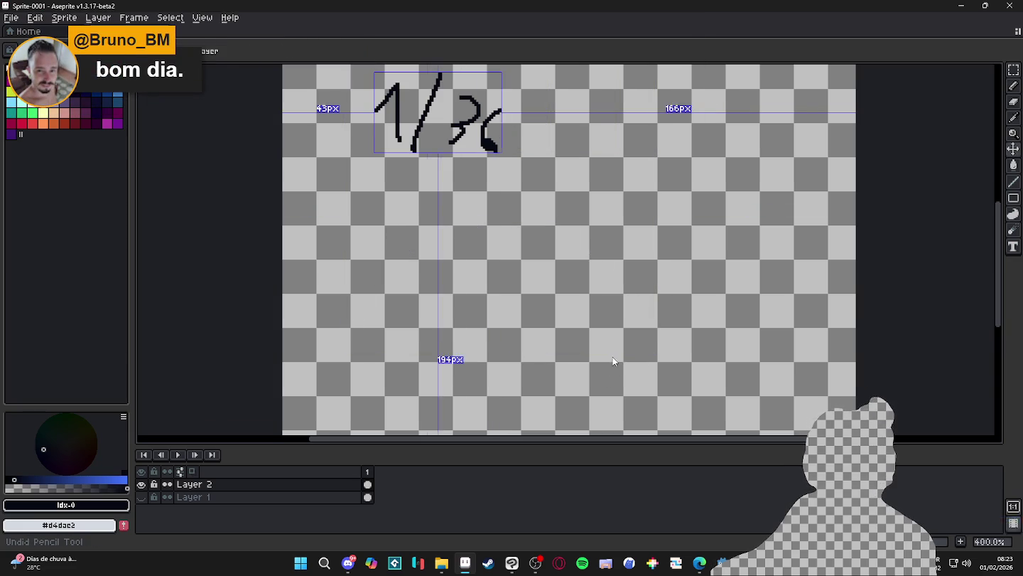
key(ctrl+z)
key(ctrl+z)
key(ctrl+z)
key(ctrl+z)
key(ctrl+y)
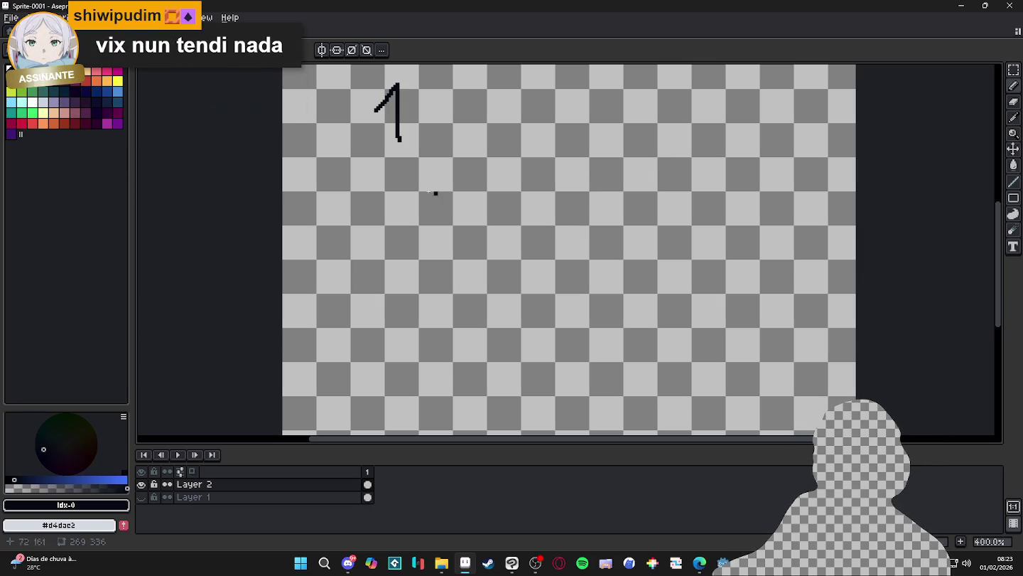
click(962, 6)
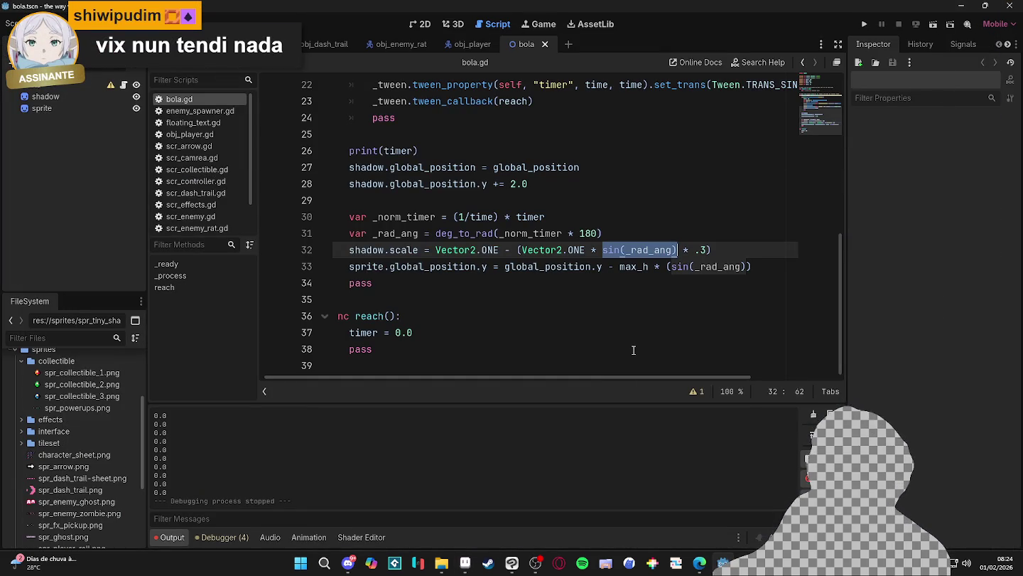
- Place the caret at the end of line 17 and collapse the bottom Output panel
scroll(590, 315, up, 5)
click(440, 219)
scroll(546, 356, down, 5)
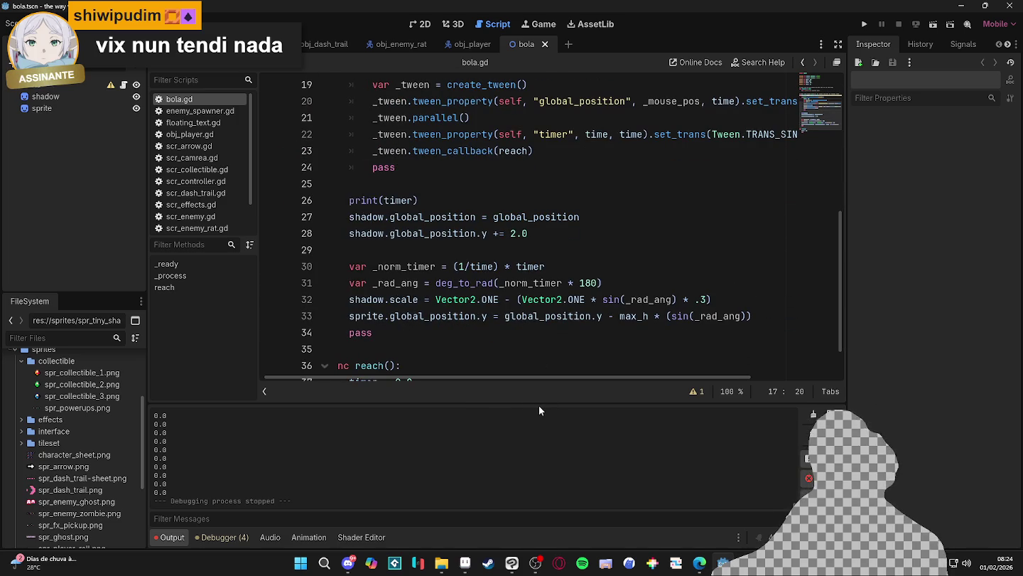
click(169, 537)
- Inspect lines 31–32 of bola.gd, briefly selecting sin(_rad_ang) on line 32
click(461, 354)
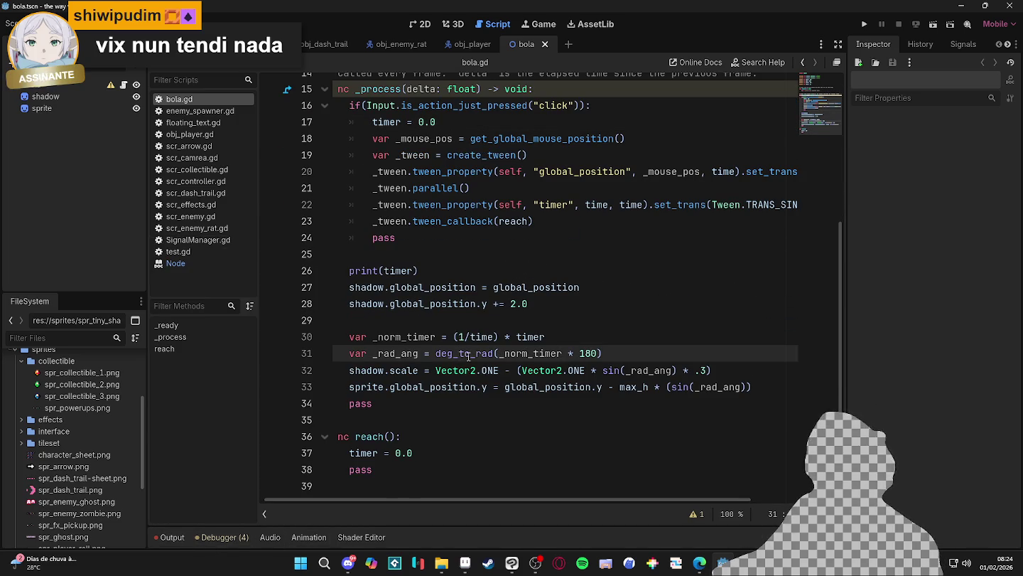
scroll(472, 352, up, 5)
scroll(480, 350, down, 5)
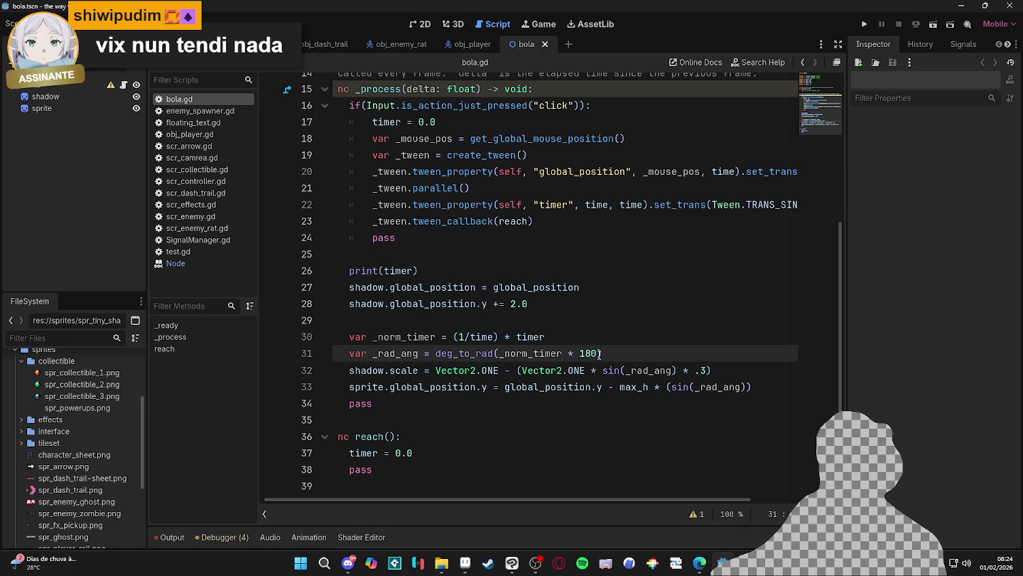
click(679, 371)
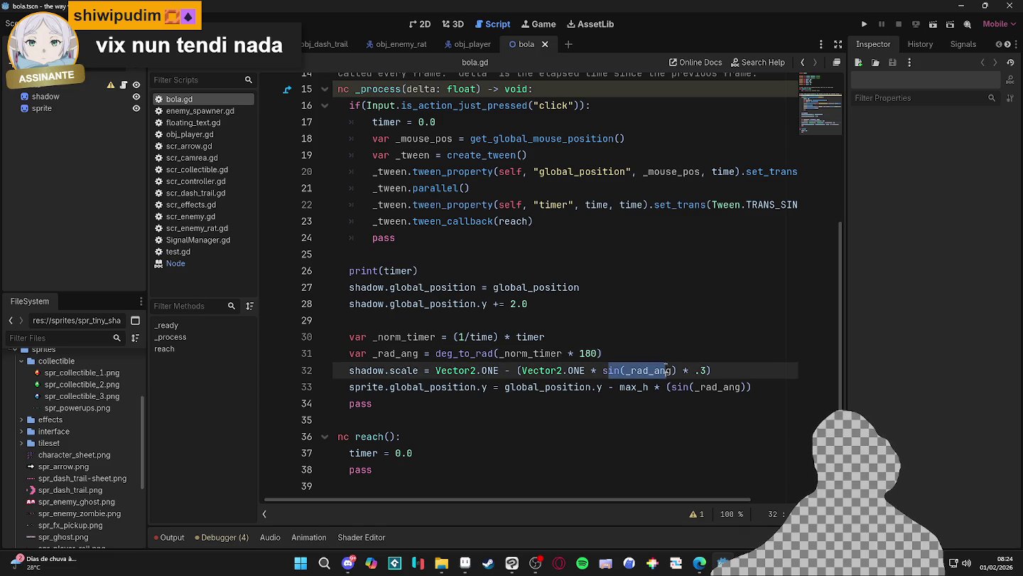
mouse_move(680, 370)
mouse_down()
mouse_move(604, 370)
mouse_move(674, 364)
mouse_up()
click(603, 369)
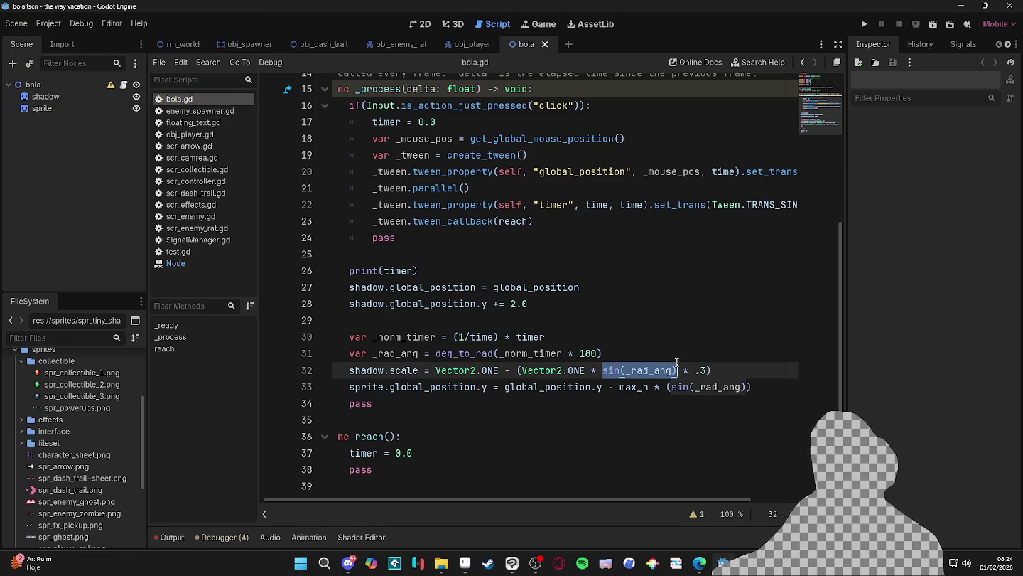
click(675, 366)
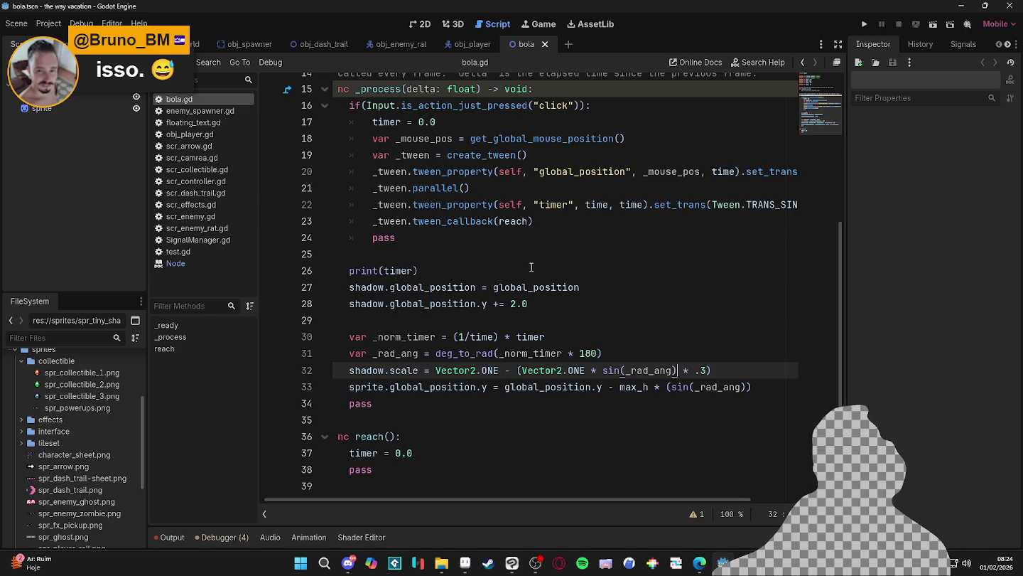
scroll(541, 270, up, 2)
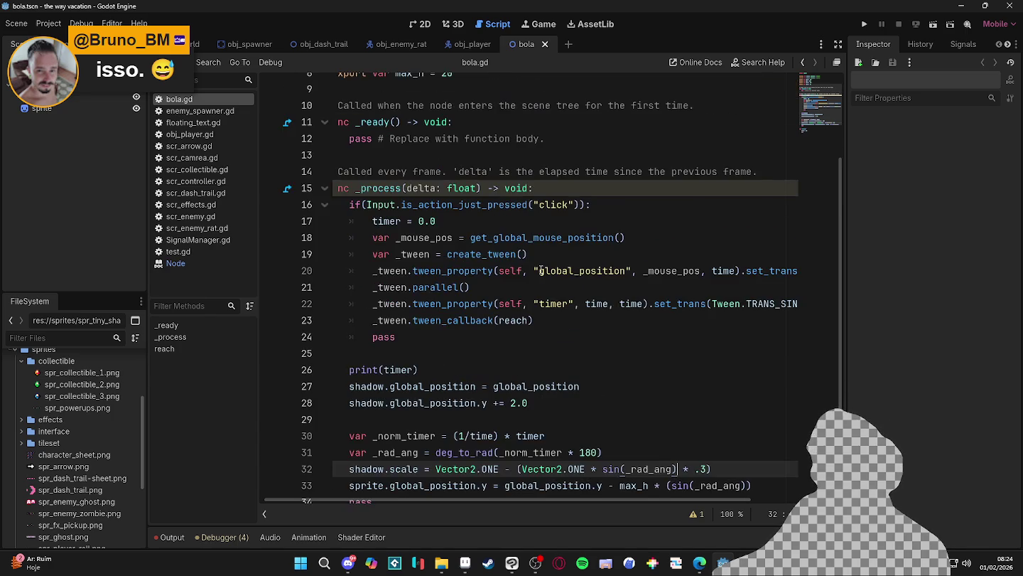
scroll(543, 270, down, 2)
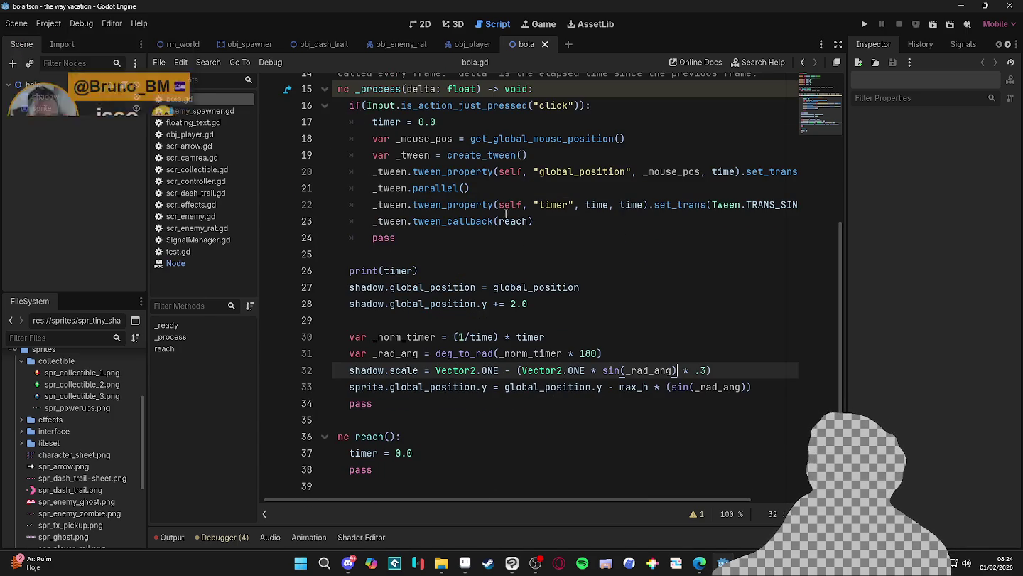
scroll(412, 170, up, 1)
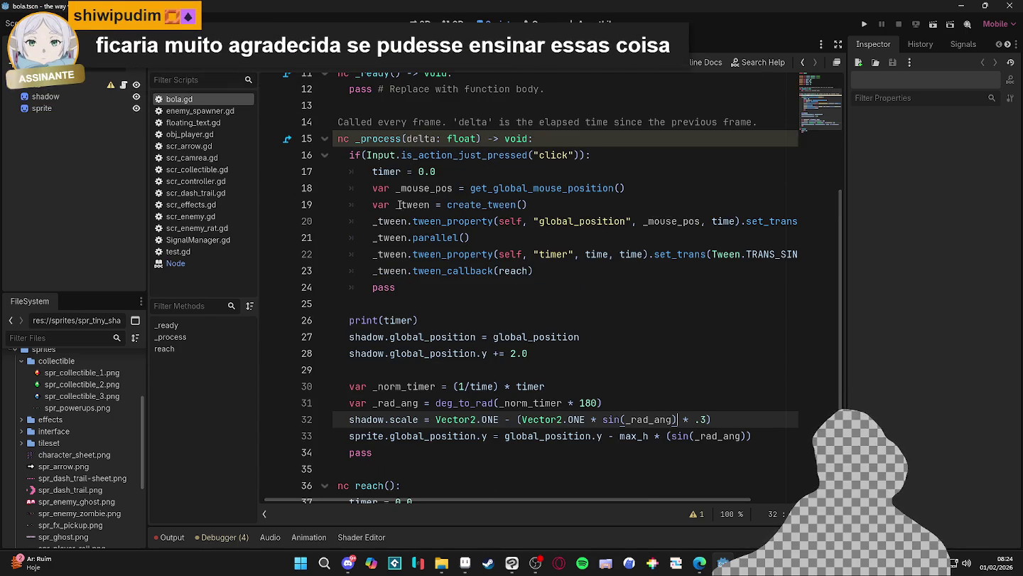
mouse_move(355, 220)
mouse_down()
mouse_move(563, 271)
mouse_move(376, 224)
mouse_up()
click(565, 271)
click(445, 235)
click(534, 264)
drag(535, 272, 371, 221)
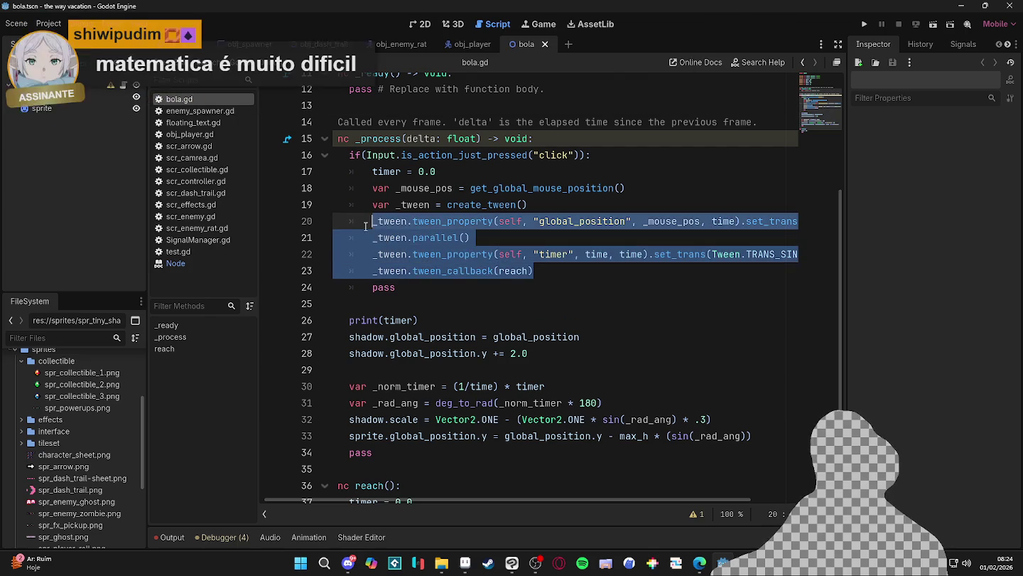
click(395, 287)
click(543, 265)
drag(544, 264, 377, 221)
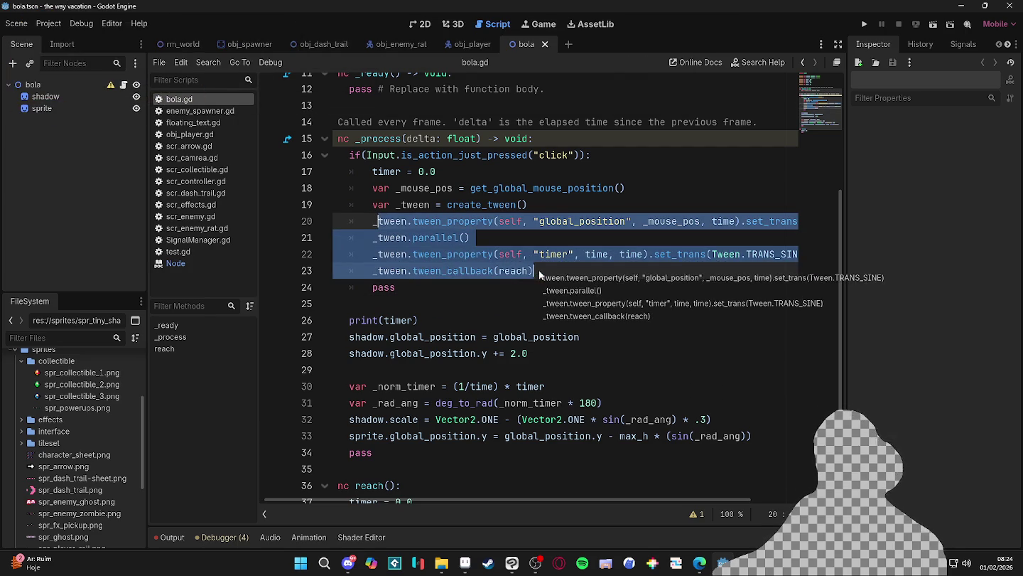
click(565, 278)
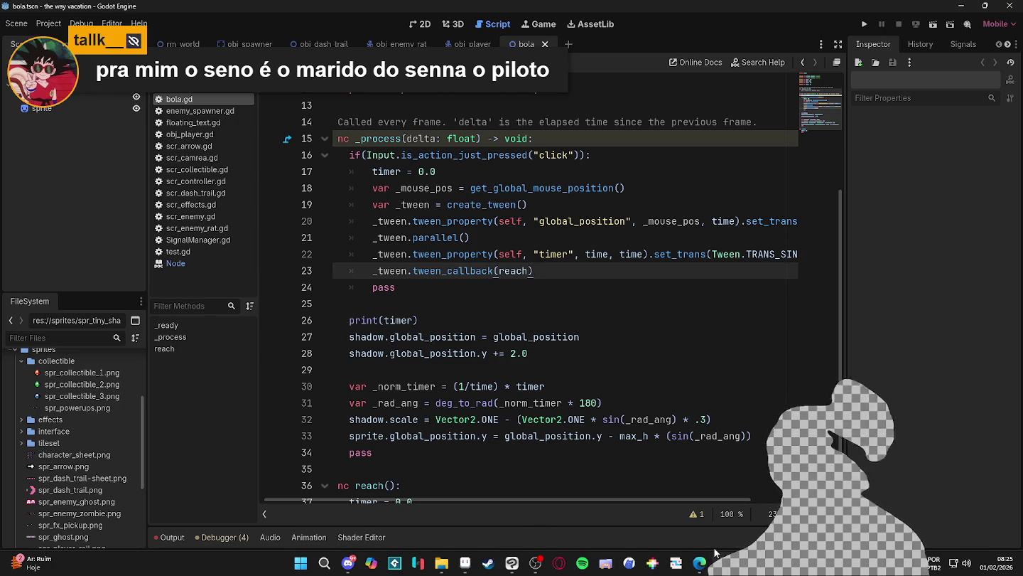
mouse_move(700, 563)
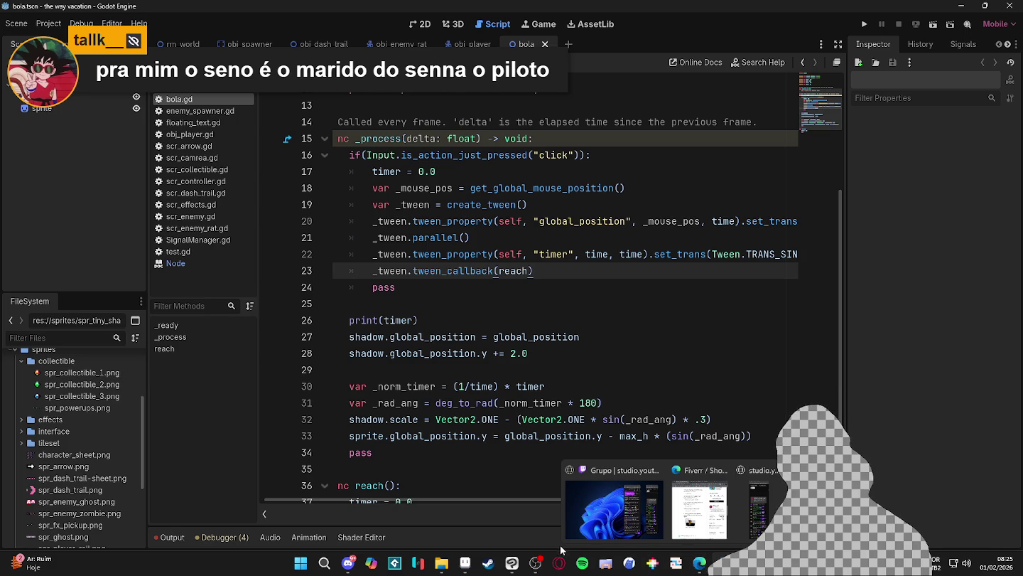
- Switch from Godot to File Explorer and open the profile_pick folder
click(512, 563)
click(441, 563)
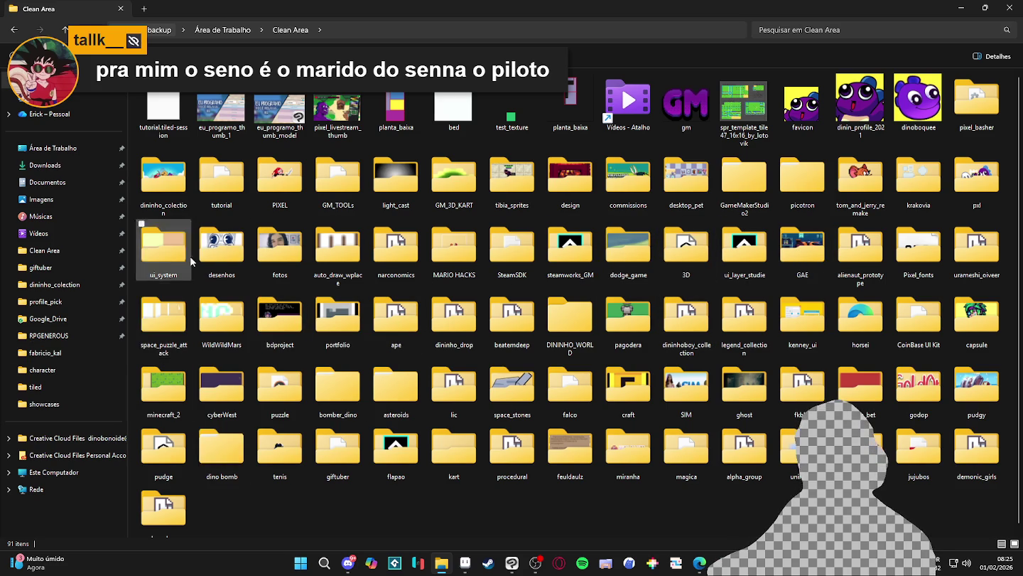
click(50, 302)
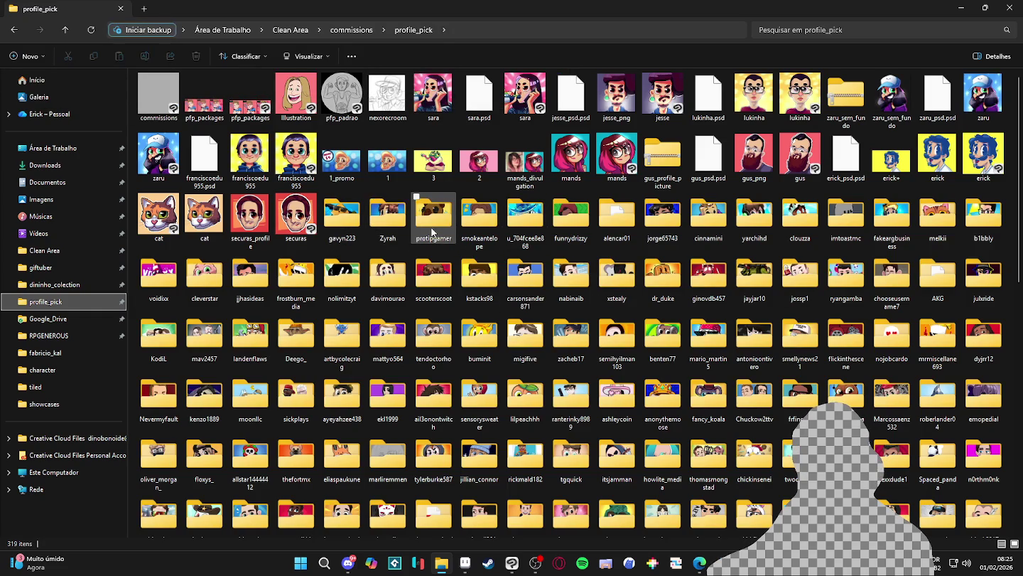
double_click(387, 217)
key(alt+Left)
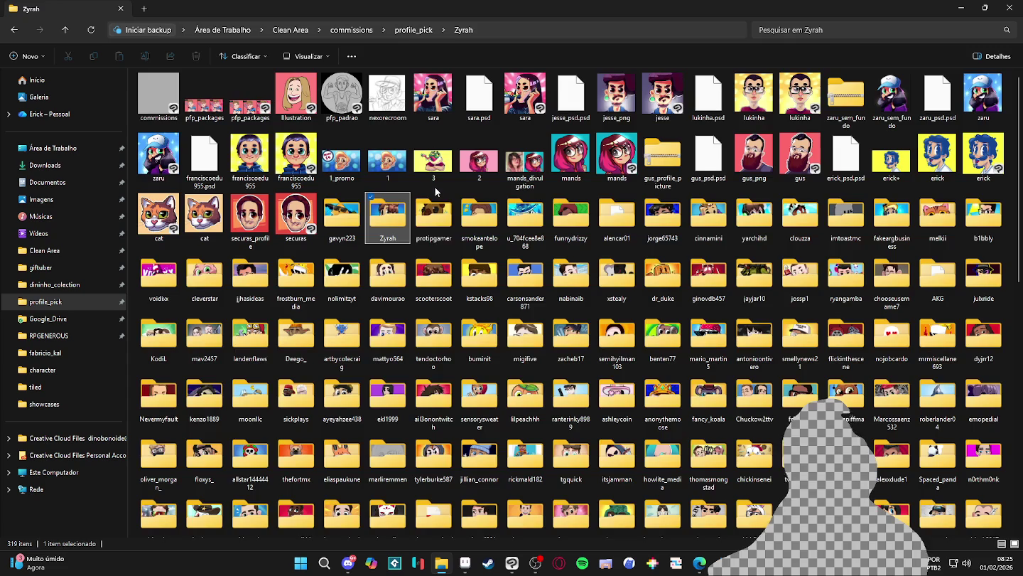
double_click(464, 226)
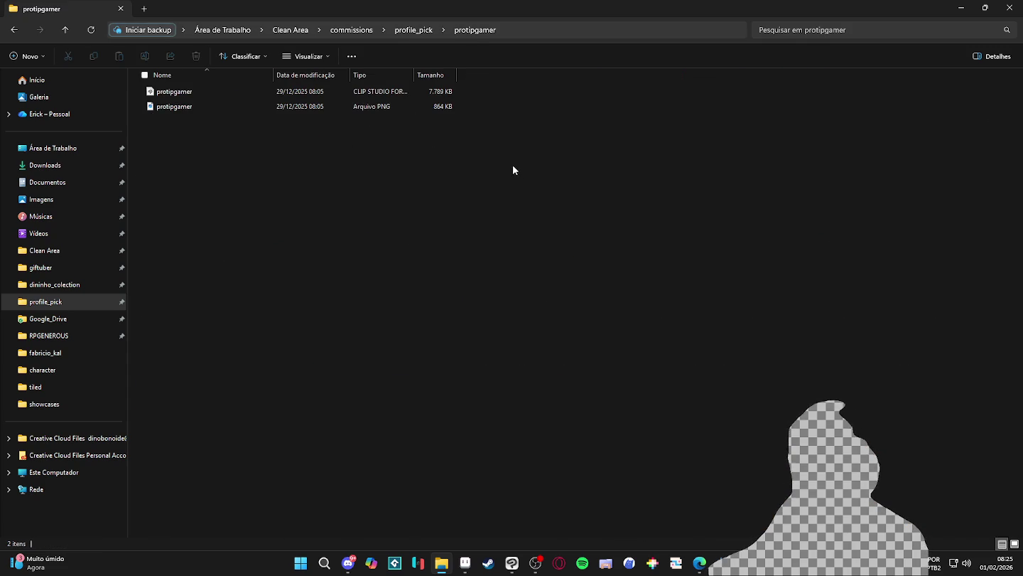
ctrl+scroll(526, 171, up, 1)
ctrl+scroll(548, 178, up, 1)
ctrl+scroll(558, 175, up, 1)
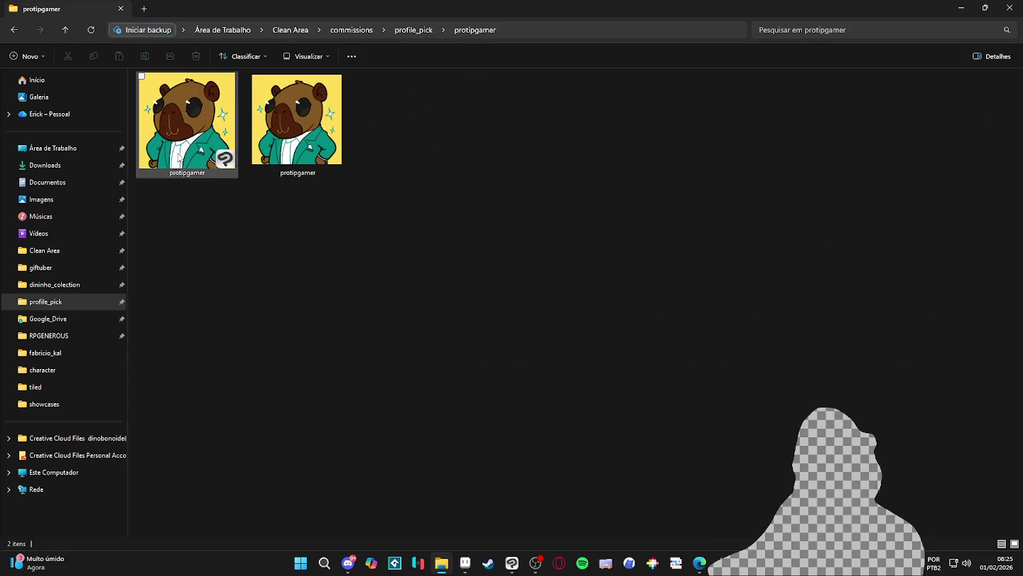
double_click(179, 157)
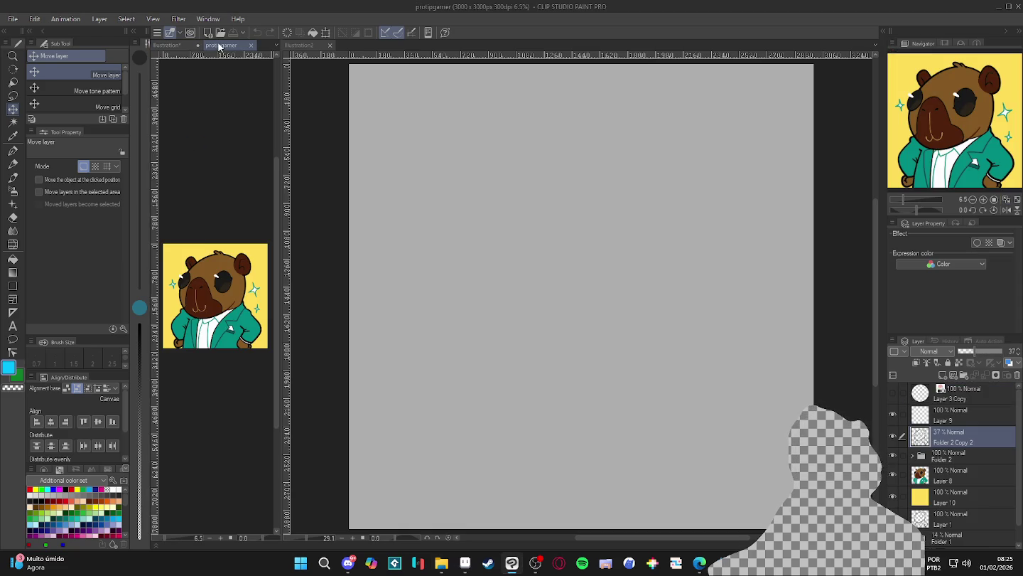
- Dock the protipgamer canvas below the Roblox reference, widen it, then return to Explorer
drag(219, 48, 213, 534)
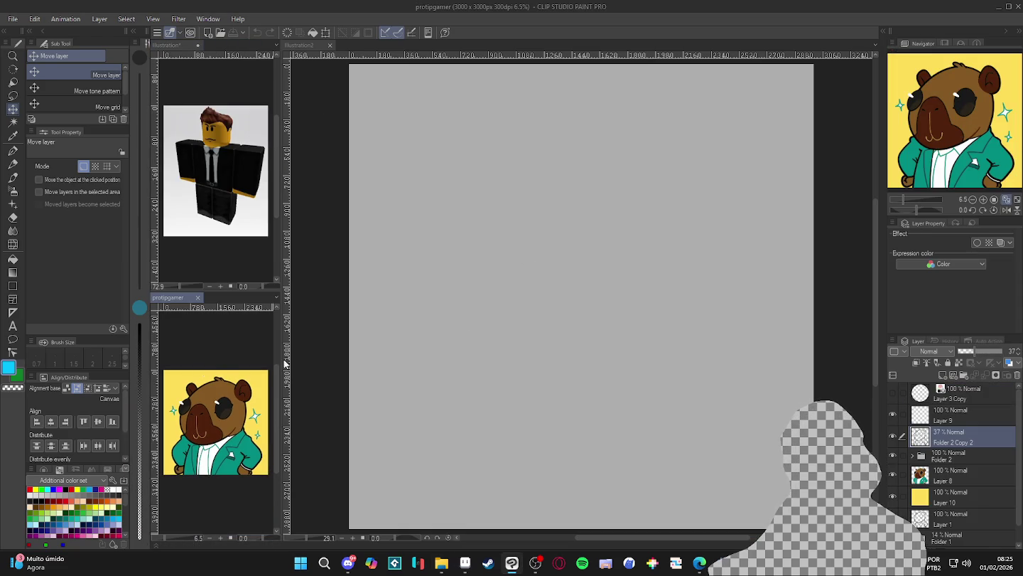
drag(281, 342, 331, 338)
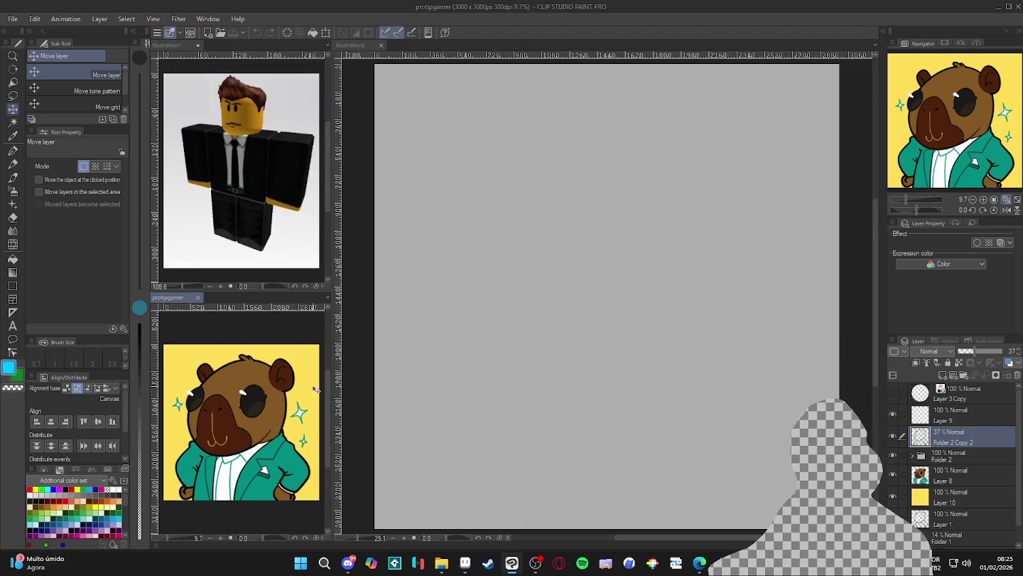
click(413, 388)
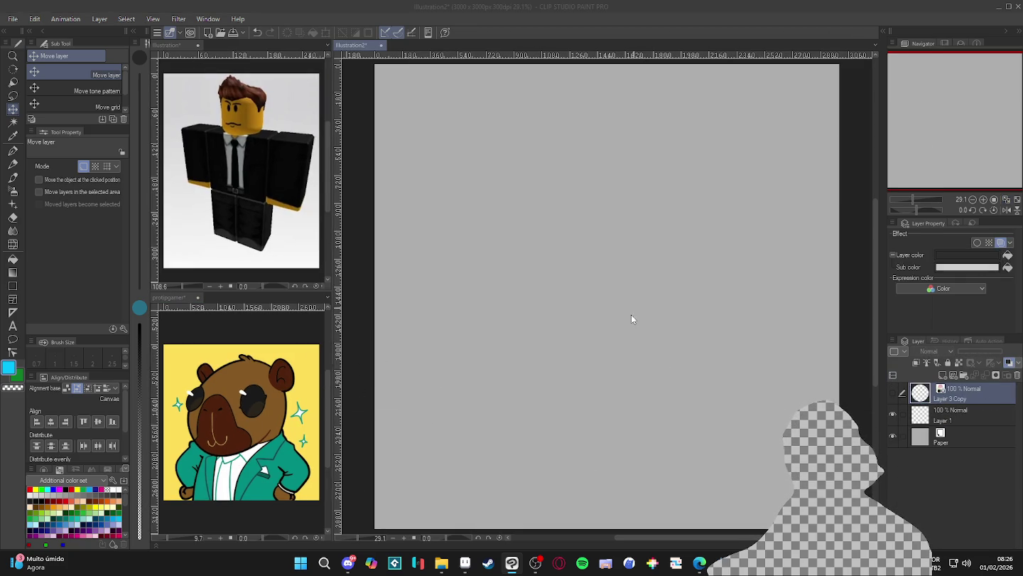
key(alt+Tab)
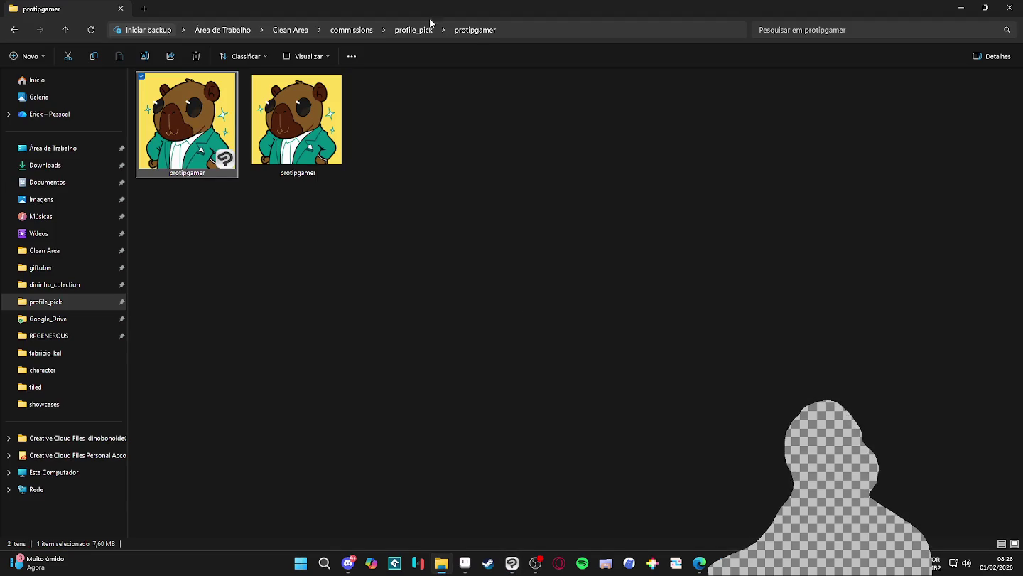
- Go up to profile_pick, step across to the clouzza folder, and open the clouzza .clip file
click(426, 28)
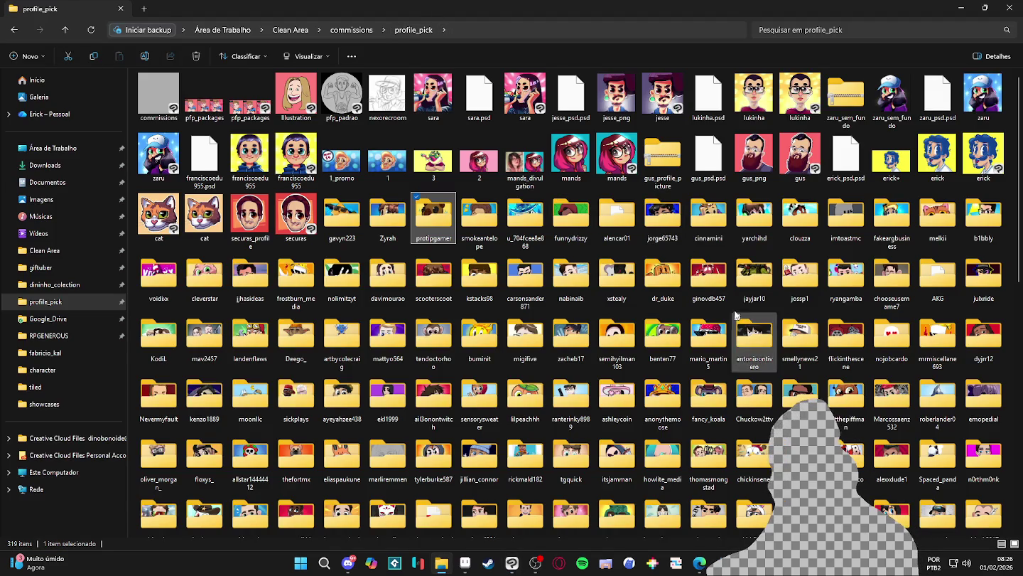
mouse_move(708, 335)
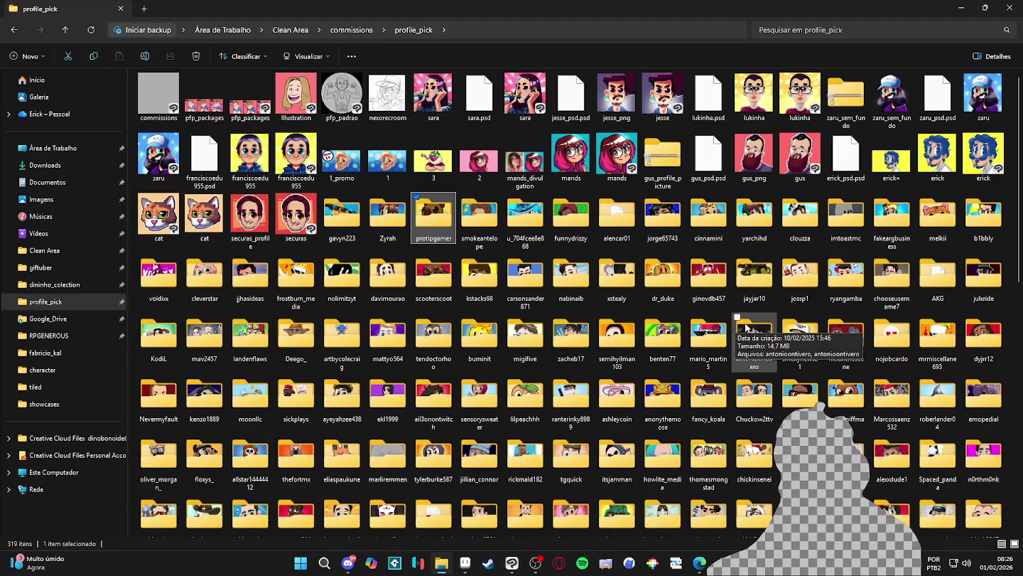
key(Right)
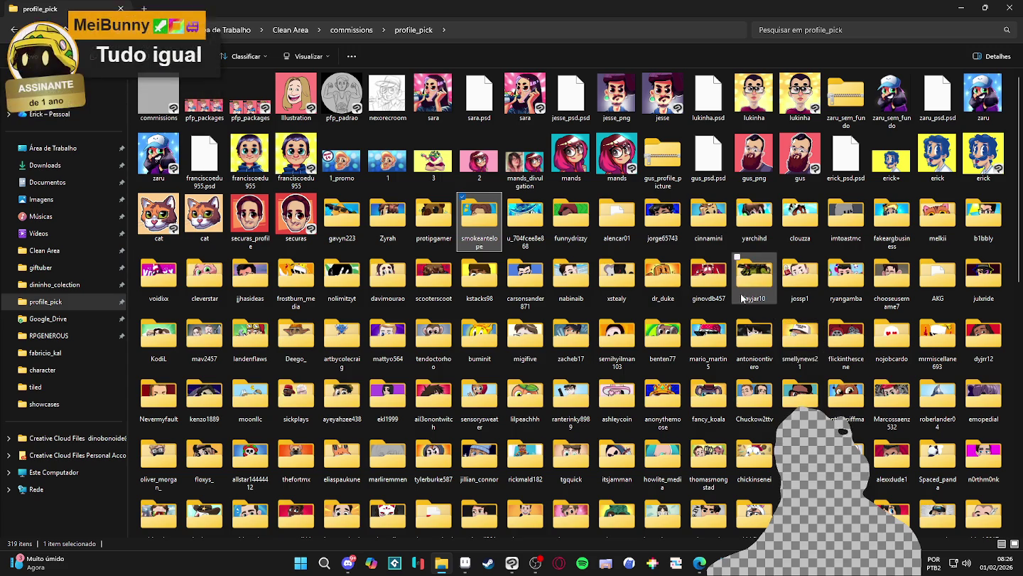
key(Right)
key(Right)
key(Right)
key(Right)
key(Right)
key(Right)
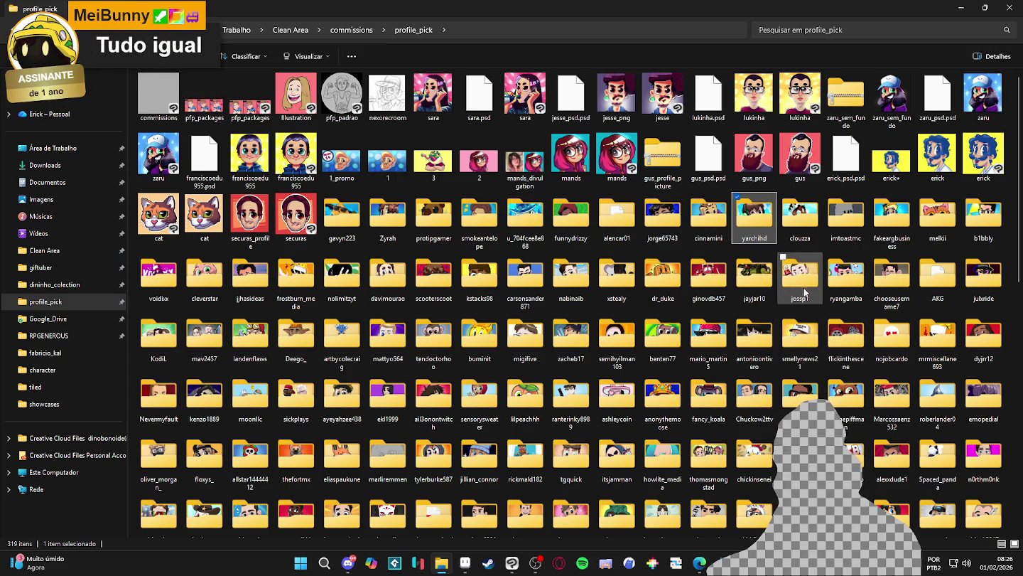
key(Right)
key(Return)
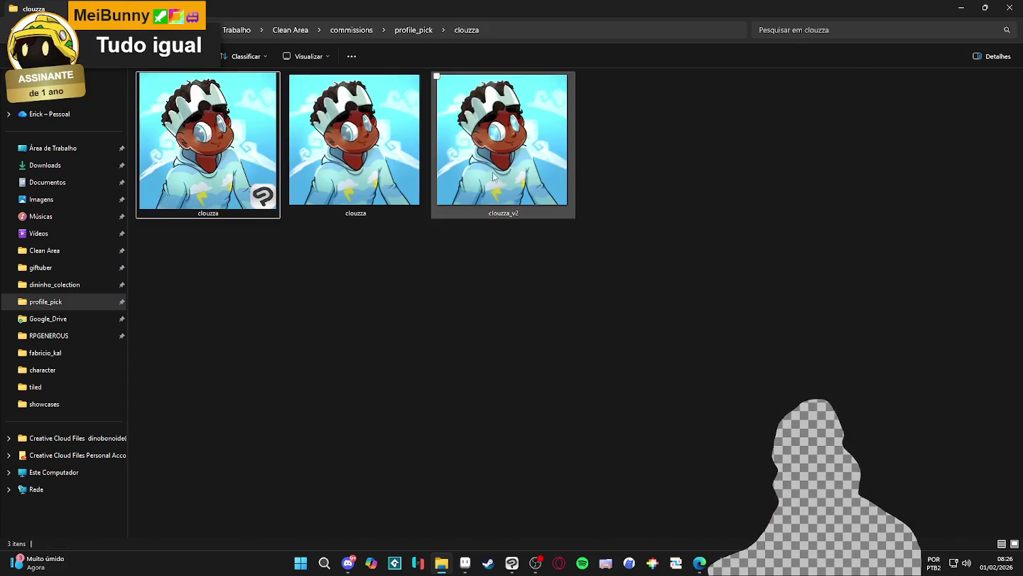
double_click(243, 160)
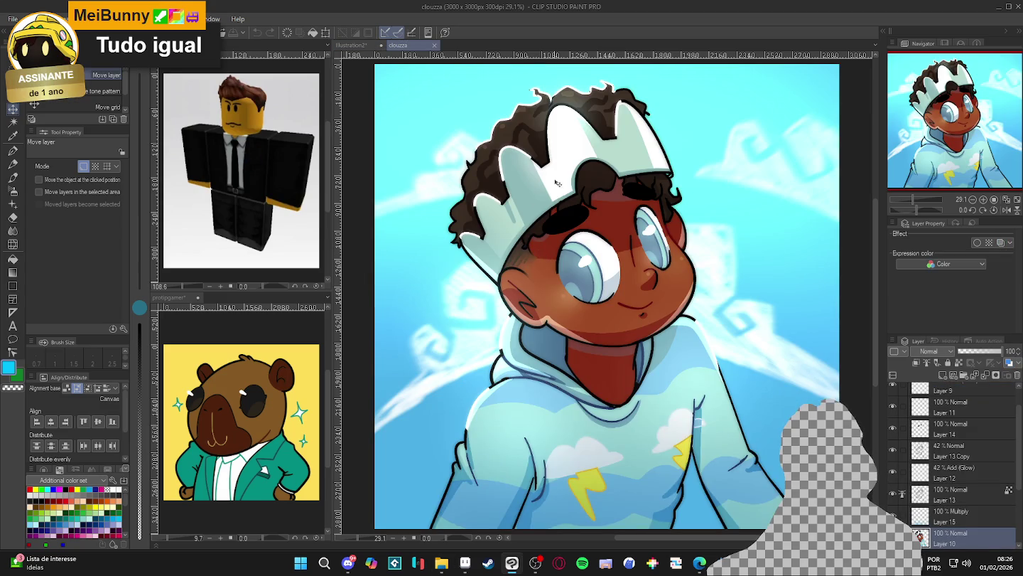
- Close clouzza with Ctrl+W, then open imtoastmc_2 from the imtoastmc folder in Explorer
key(ctrl+w)
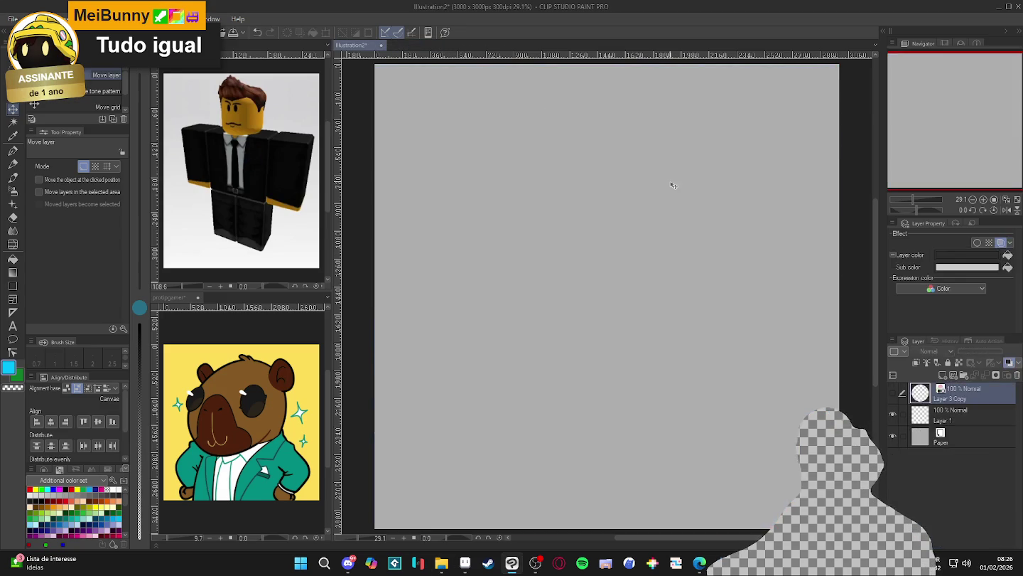
key(alt+Tab)
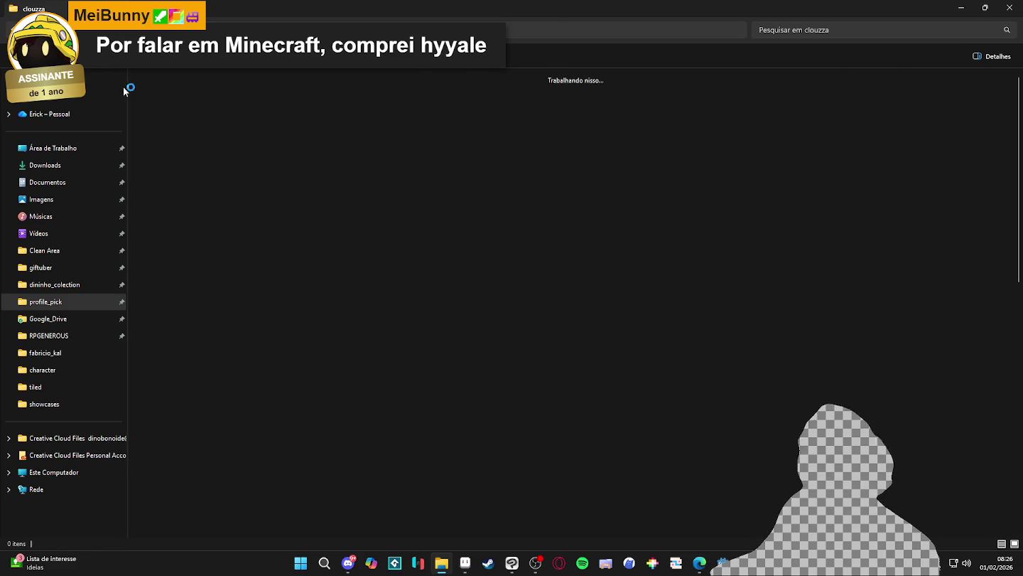
key(alt+Left)
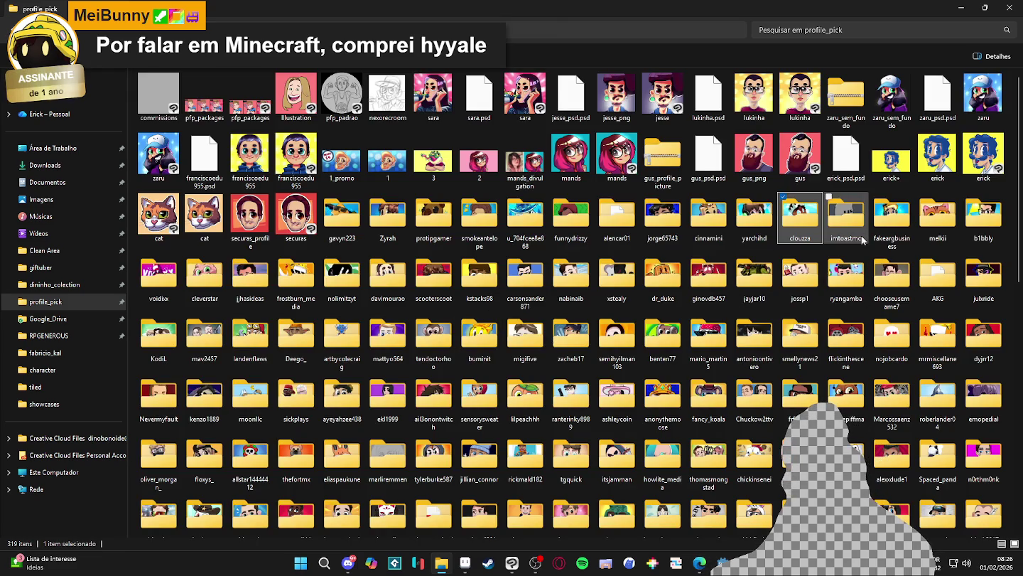
double_click(857, 232)
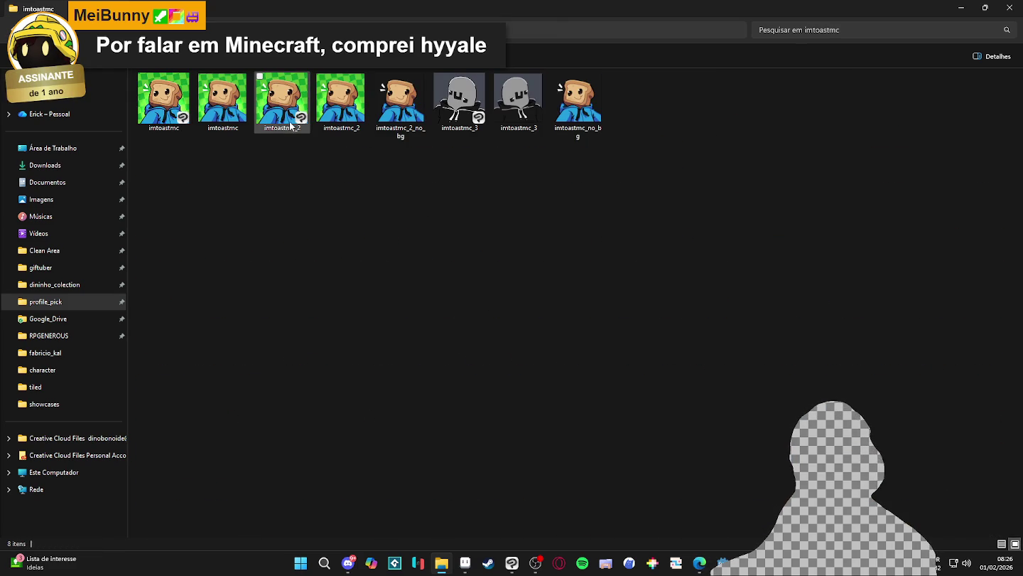
double_click(289, 125)
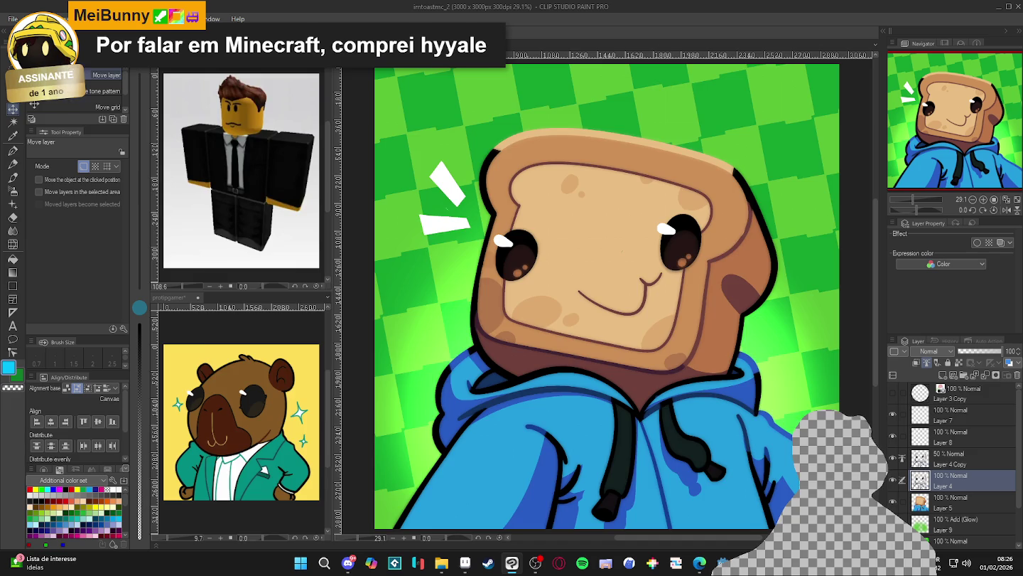
- Detach imtoastmc_2 into a side view and pan the Roblox reference to show its head
drag(178, 298, 249, 295)
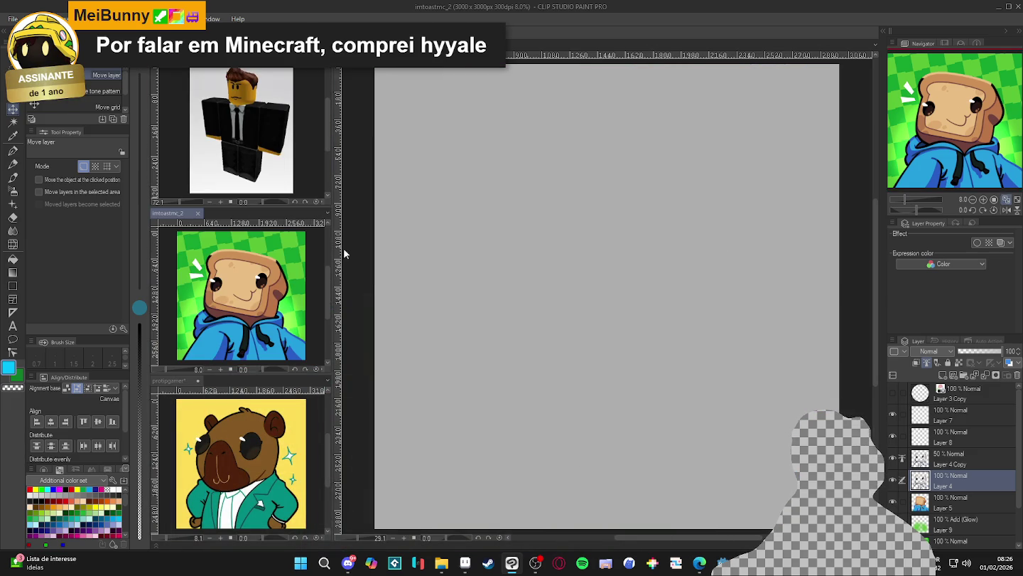
click(261, 103)
scroll(259, 111, up, 2)
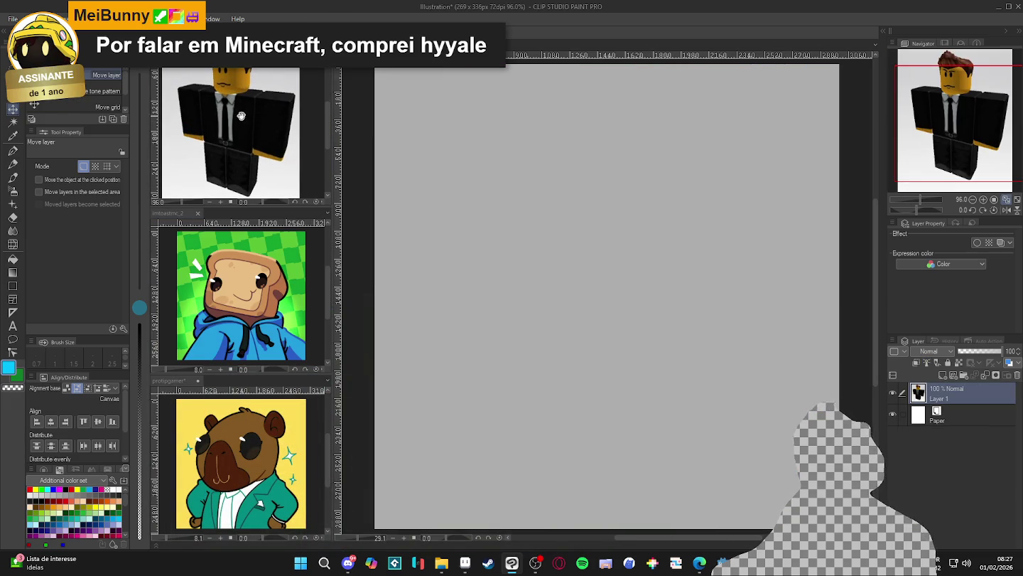
drag(241, 115, 250, 133)
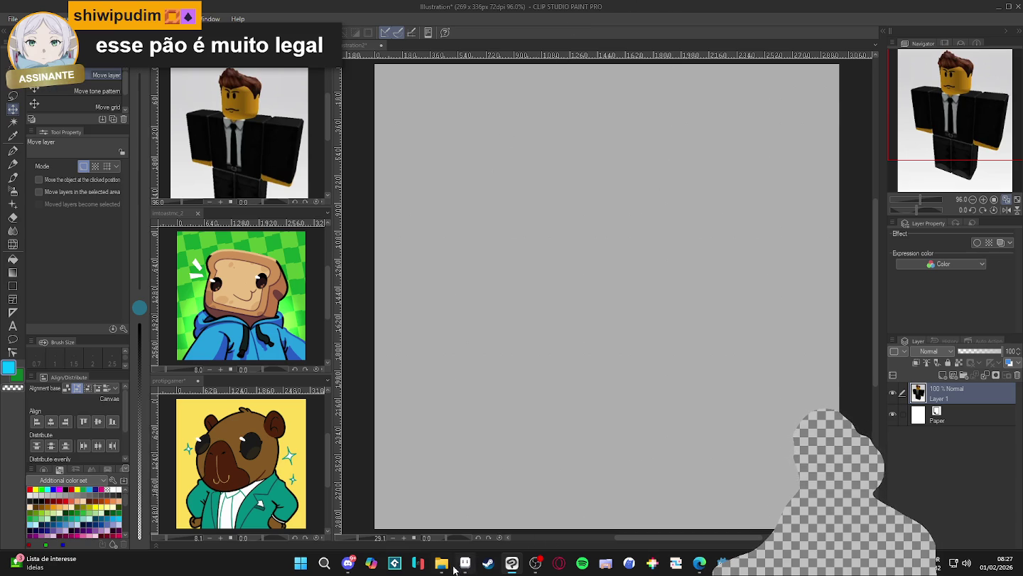
- Open imtoastmc from Explorer, dock it in the middle side view, and close imtoastmc_2
click(442, 563)
double_click(188, 125)
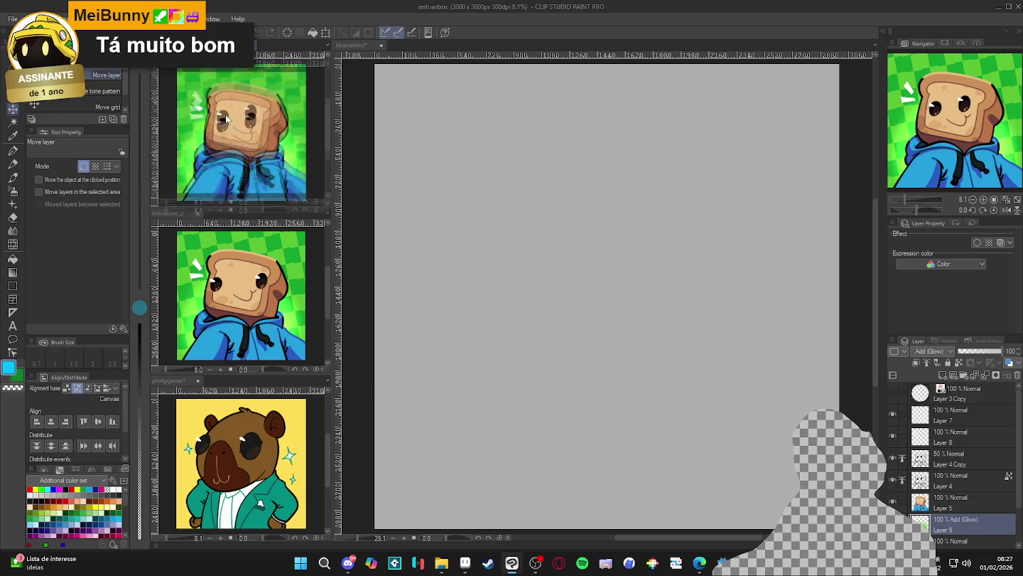
drag(213, 45, 231, 214)
click(198, 214)
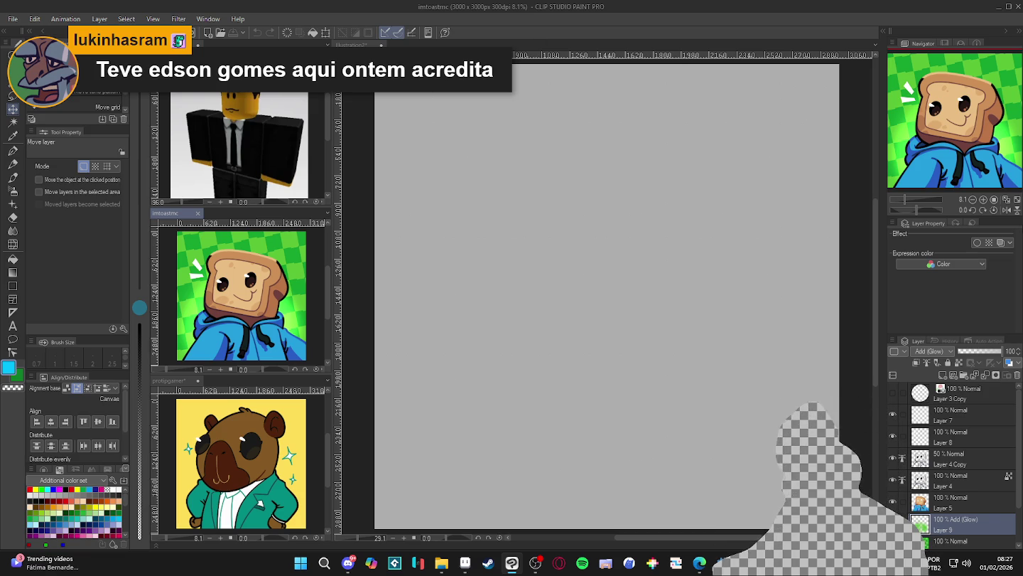
- Copy the circular frame layer into Illustration2 and lower its opacity to 24%
click(893, 392)
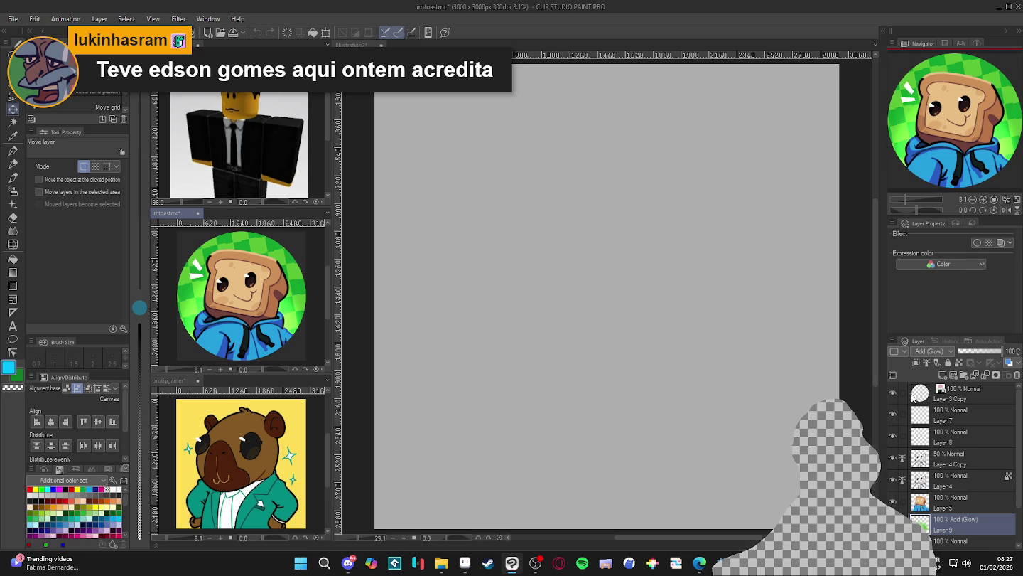
drag(916, 395, 870, 391)
click(894, 392)
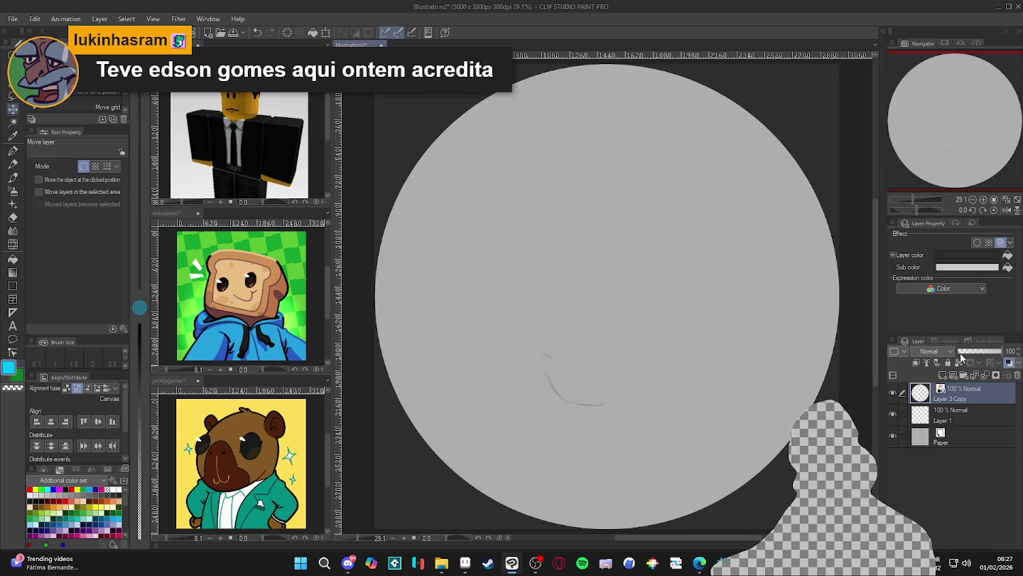
mouse_move(960, 353)
mouse_down()
mouse_move(975, 351)
mouse_move(964, 351)
mouse_up()
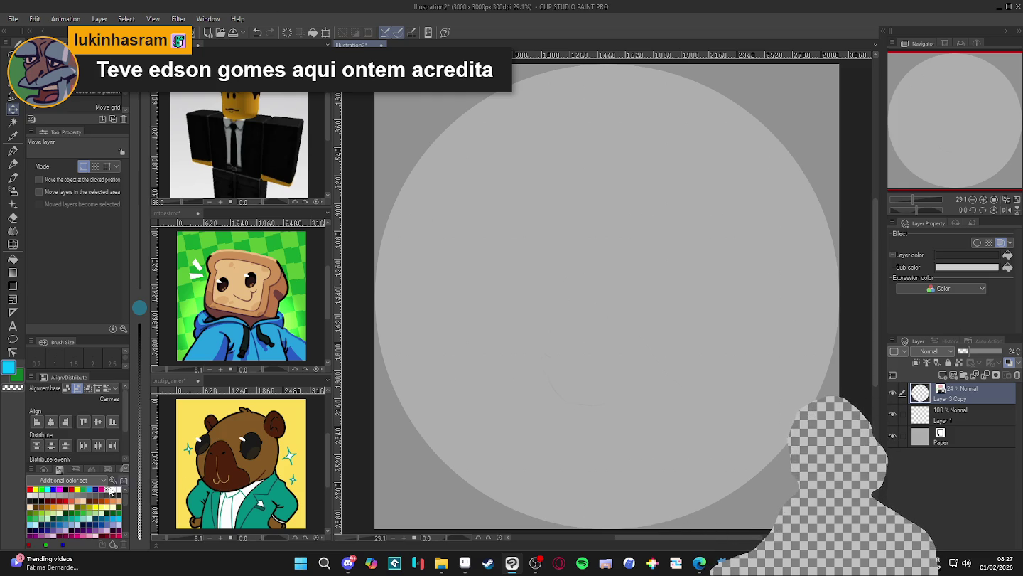
- Pick dark grey and the Mechanical pencil on Layer 1, undoing the test strokes
click(34, 496)
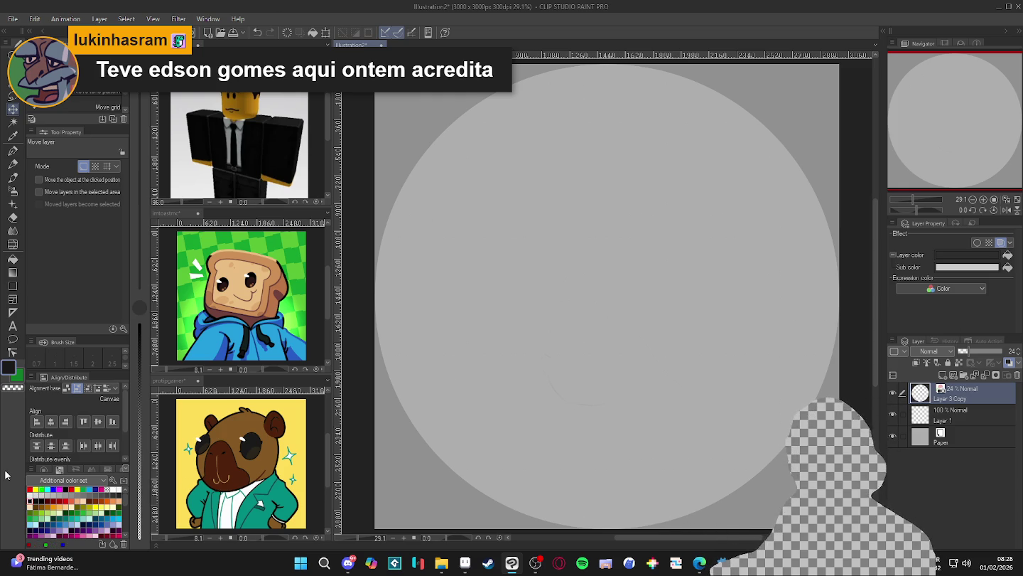
key(p)
drag(626, 318, 764, 349)
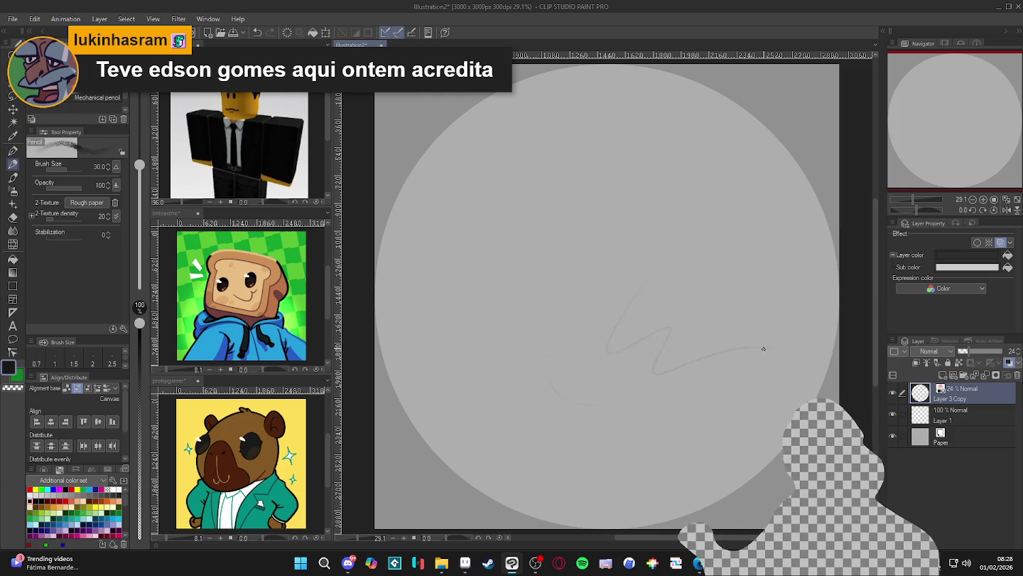
key(ctrl+z)
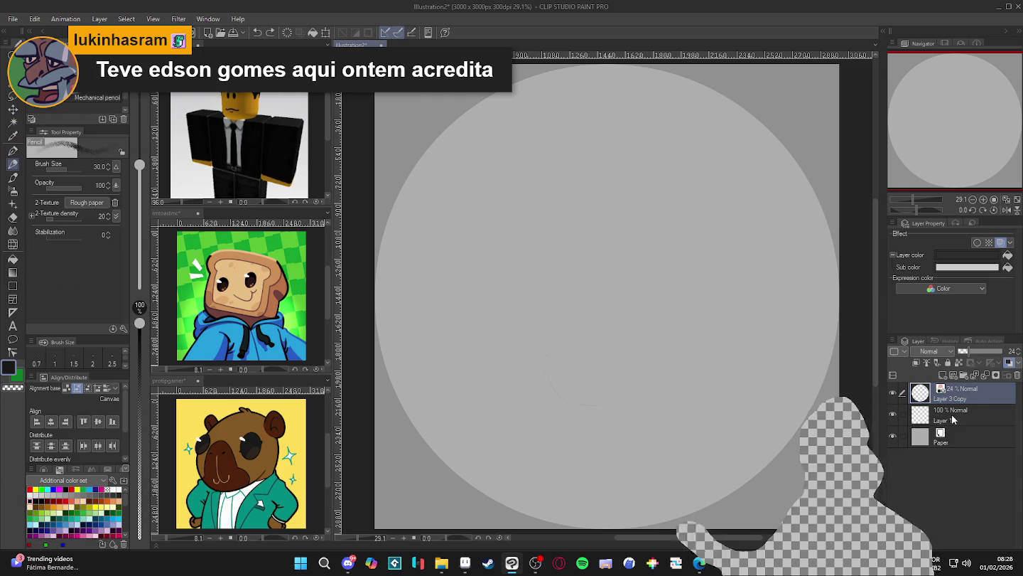
click(953, 420)
drag(573, 258, 733, 390)
key(ctrl+z)
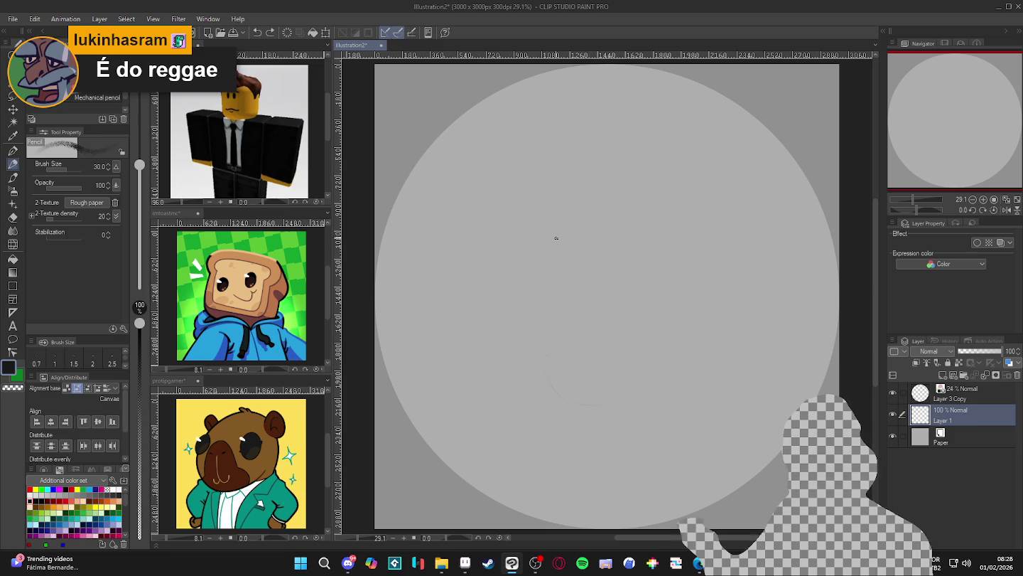
- Sketch and reinforce the rounded head outline inside the grey circle
mouse_move(543, 247)
mouse_down()
mouse_move(520, 322)
mouse_move(544, 343)
mouse_move(618, 366)
mouse_move(694, 327)
mouse_up()
drag(699, 207, 696, 329)
drag(655, 354, 698, 297)
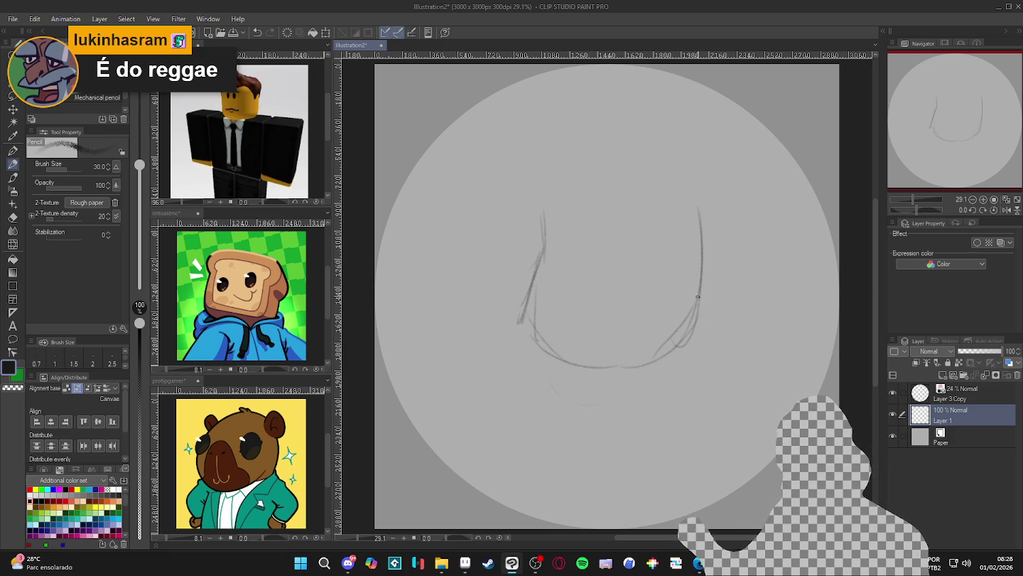
mouse_move(528, 235)
mouse_down()
mouse_move(576, 149)
mouse_move(703, 334)
mouse_up()
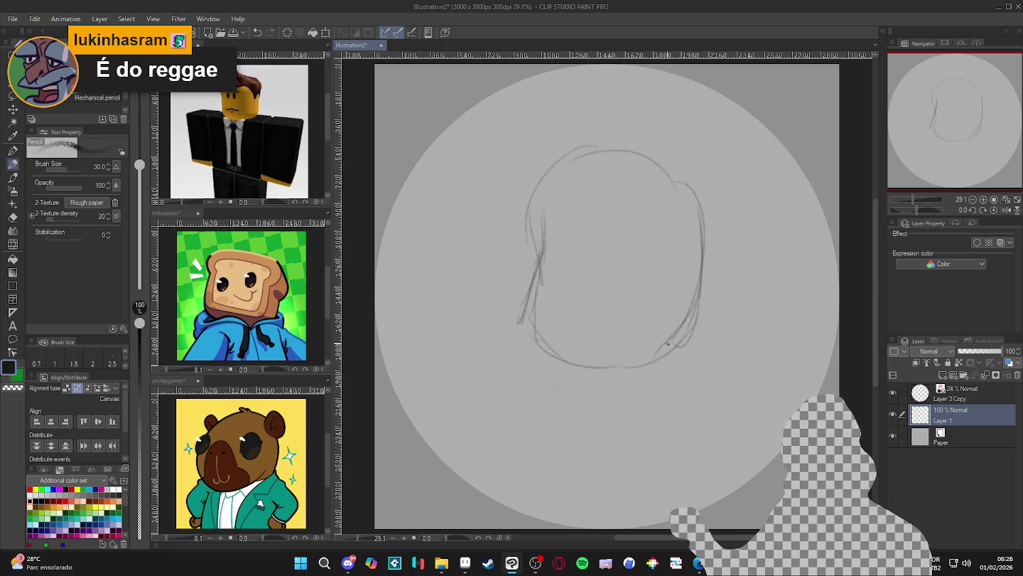
drag(707, 210, 649, 356)
drag(704, 234, 683, 339)
mouse_move(529, 231)
mouse_down()
mouse_move(643, 140)
mouse_move(706, 342)
mouse_move(650, 356)
mouse_up()
drag(618, 367, 527, 298)
drag(573, 220, 514, 338)
drag(534, 227, 508, 349)
drag(546, 372, 522, 320)
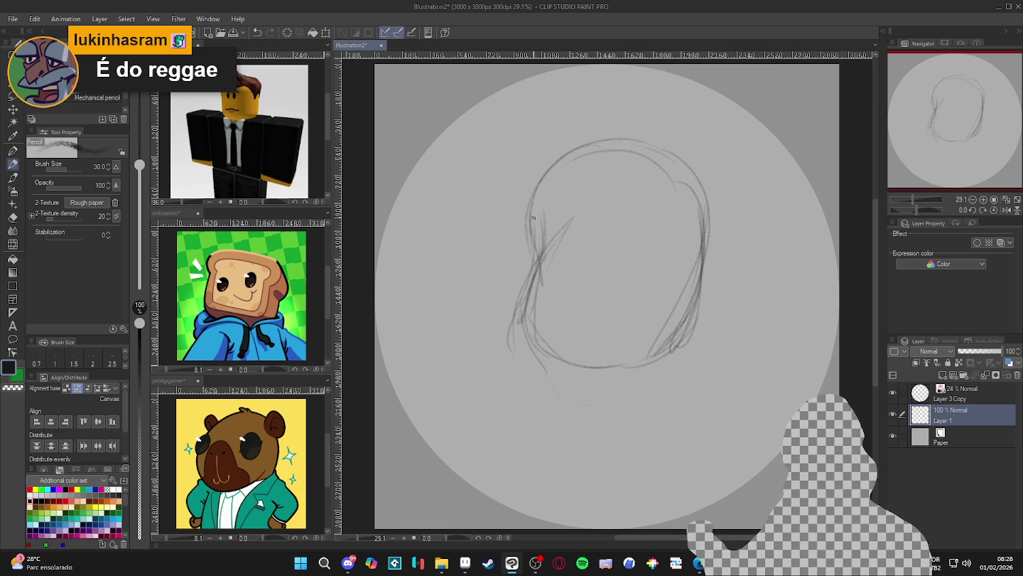
mouse_move(547, 183)
mouse_down()
mouse_move(533, 280)
mouse_move(528, 240)
mouse_up()
drag(591, 150, 668, 141)
drag(687, 313, 533, 348)
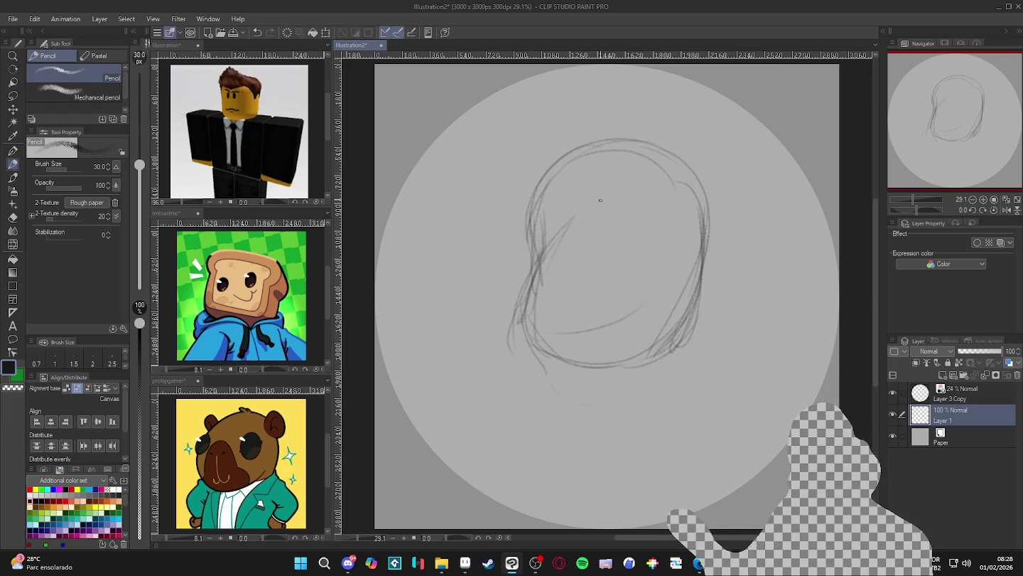
- Add a curved centre line down the face and a horizontal eye-line guide across it
mouse_move(613, 156)
mouse_down()
mouse_move(599, 269)
mouse_move(566, 358)
mouse_move(601, 272)
mouse_up()
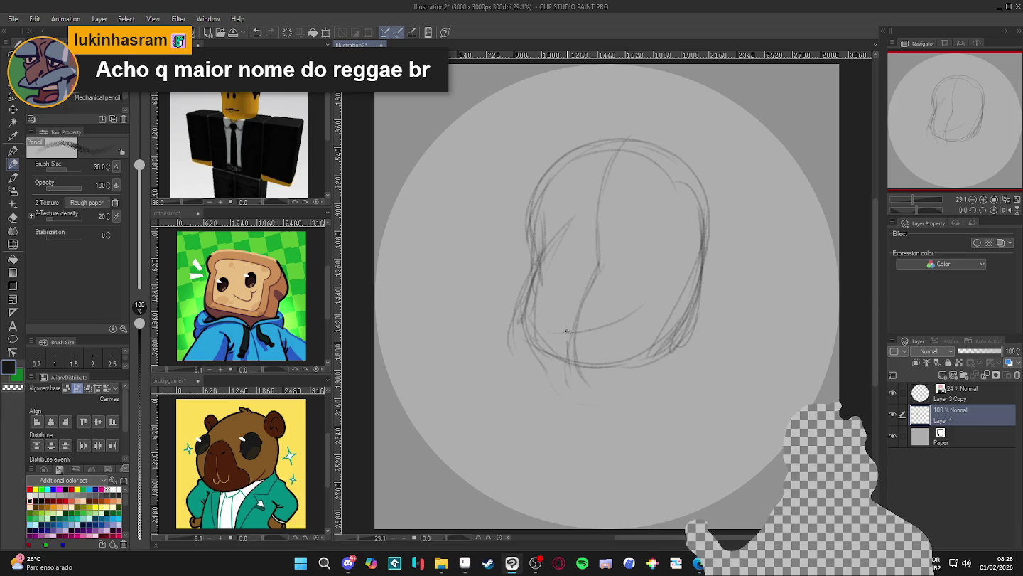
drag(569, 369, 628, 145)
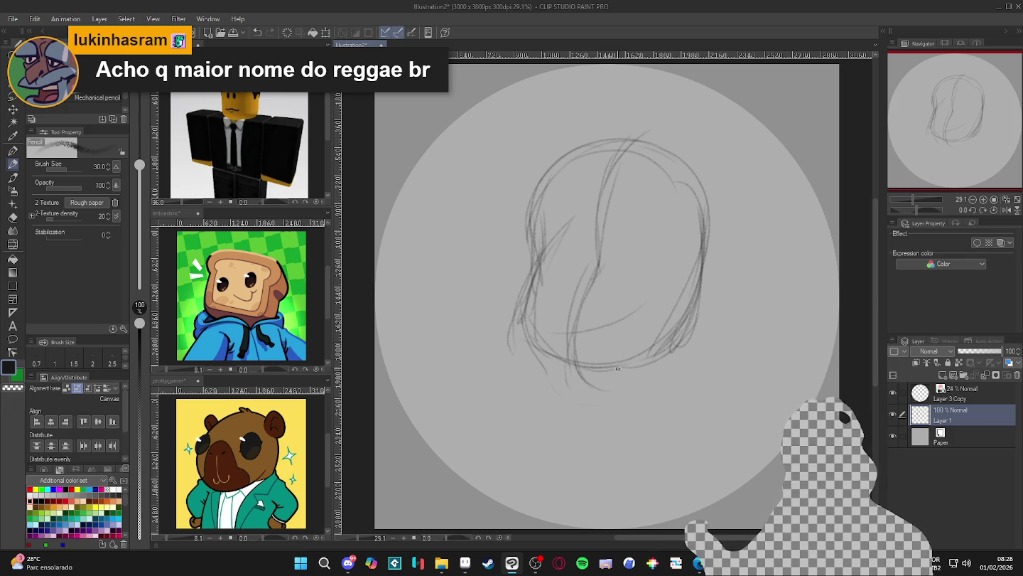
drag(569, 368, 581, 302)
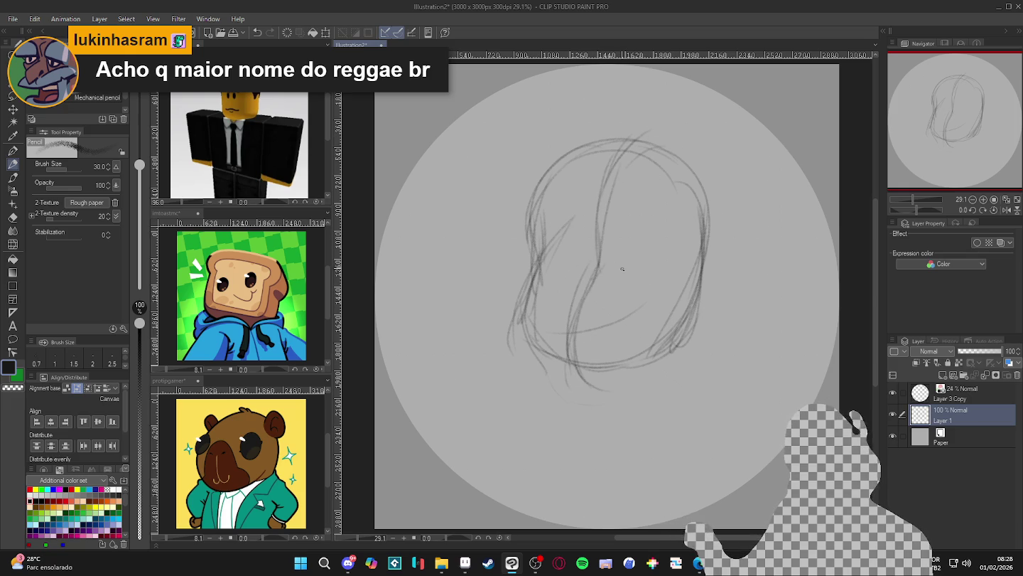
drag(547, 253, 648, 241)
drag(514, 256, 725, 289)
drag(598, 250, 725, 313)
drag(490, 267, 670, 261)
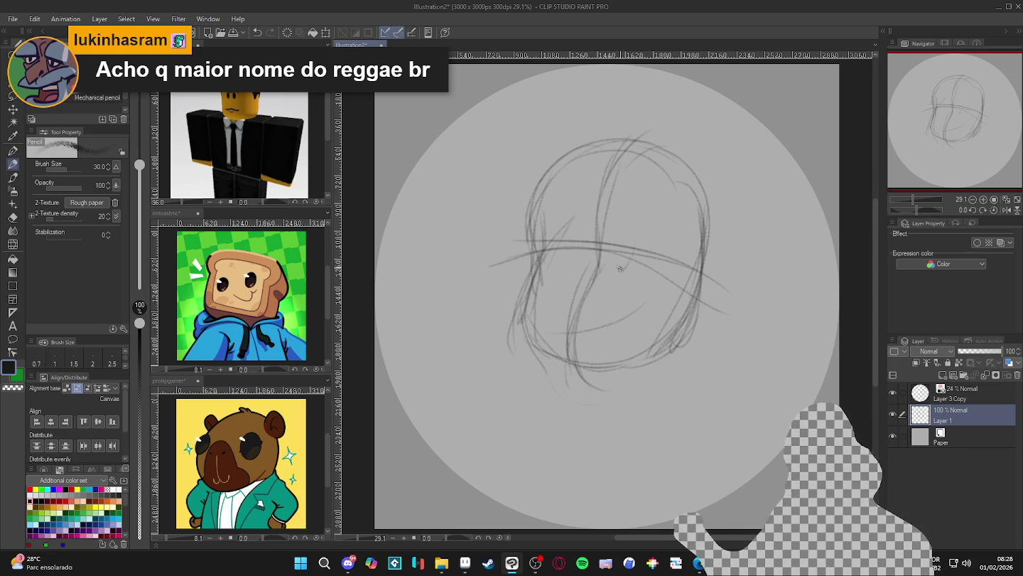
- Draw two oval eyes, a brow mark, and a wide smile curve
drag(619, 279, 631, 239)
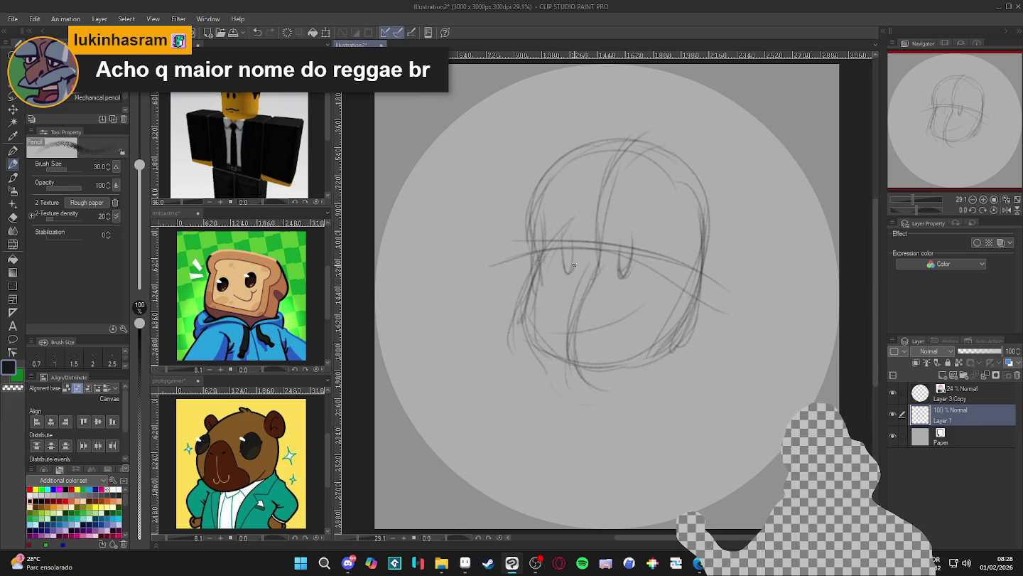
mouse_move(574, 265)
mouse_down()
mouse_move(595, 241)
mouse_move(660, 213)
mouse_up()
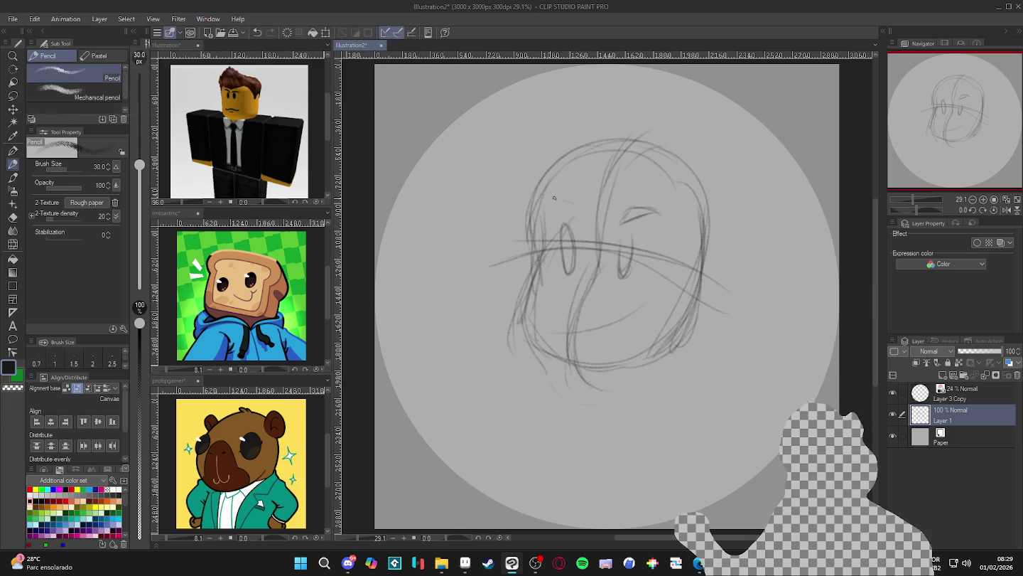
drag(574, 209, 563, 200)
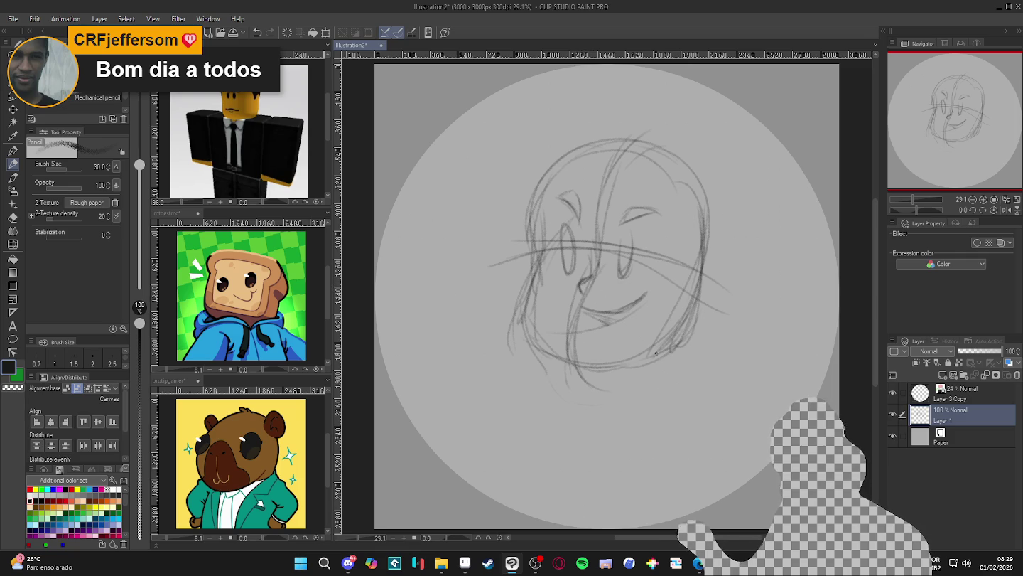
drag(656, 353, 542, 349)
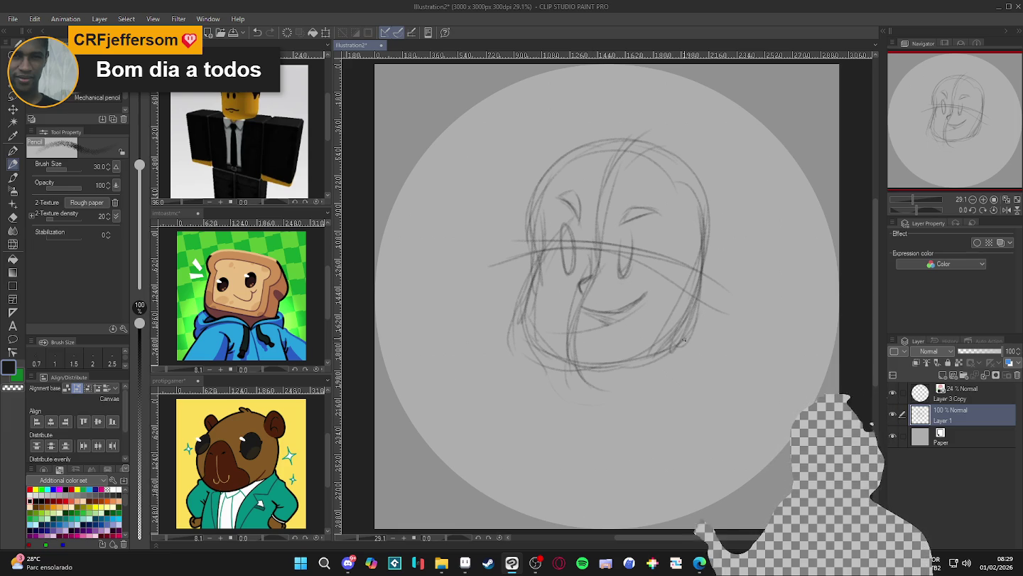
- Sketch ears on the right and left sides of the head
drag(683, 320, 730, 300)
drag(686, 245, 696, 327)
drag(693, 252, 675, 324)
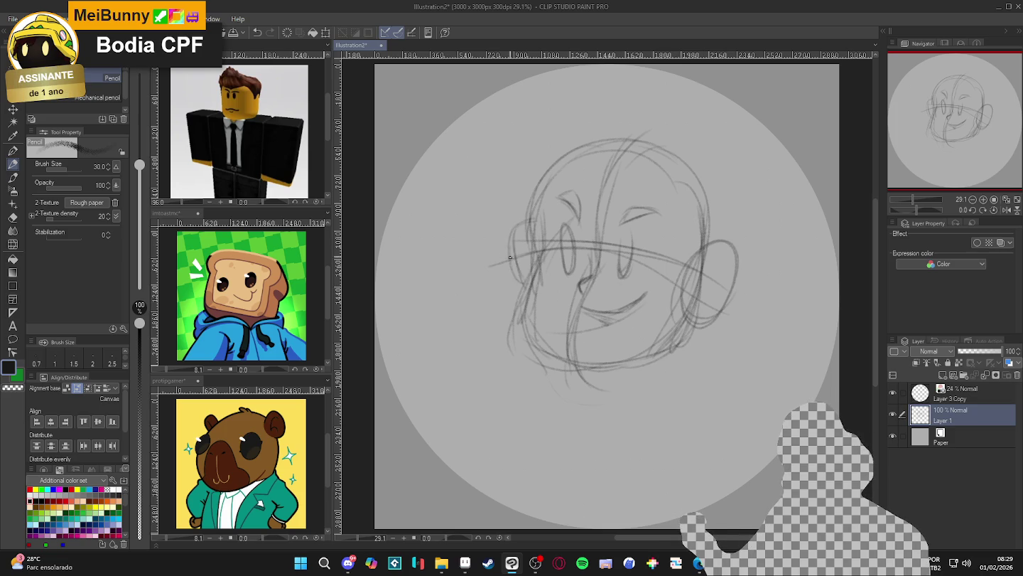
drag(509, 257, 529, 296)
drag(697, 253, 728, 245)
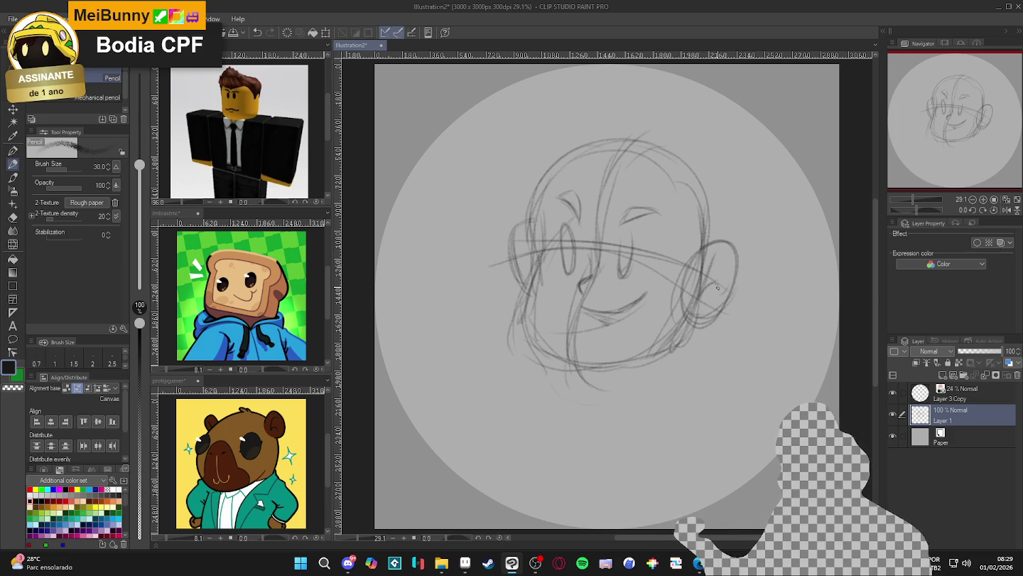
mouse_move(522, 264)
mouse_down()
mouse_move(527, 249)
mouse_move(513, 256)
mouse_up()
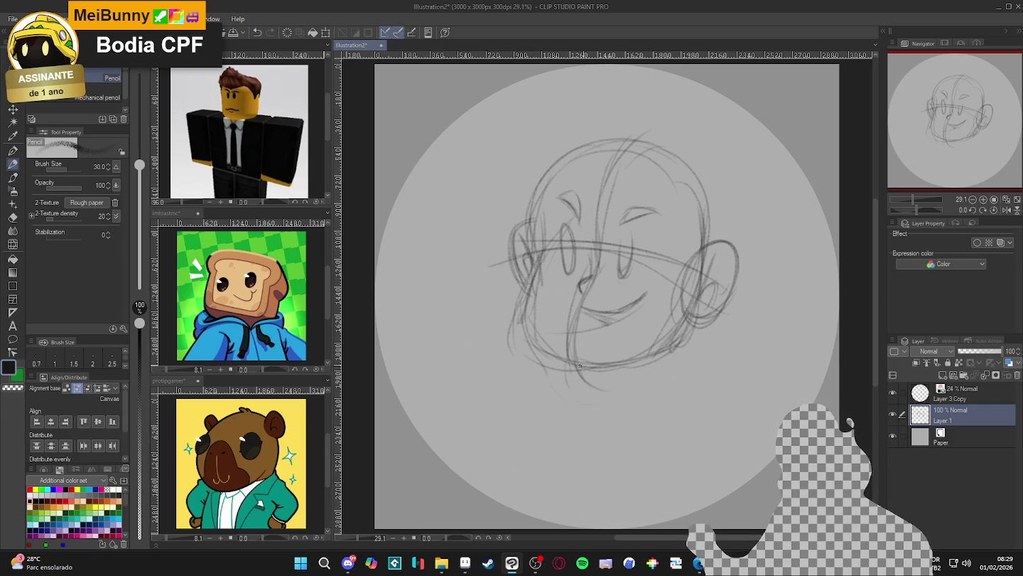
- Darken the lower-left cheek and jaw line strokes
drag(576, 365, 523, 307)
drag(672, 337, 561, 364)
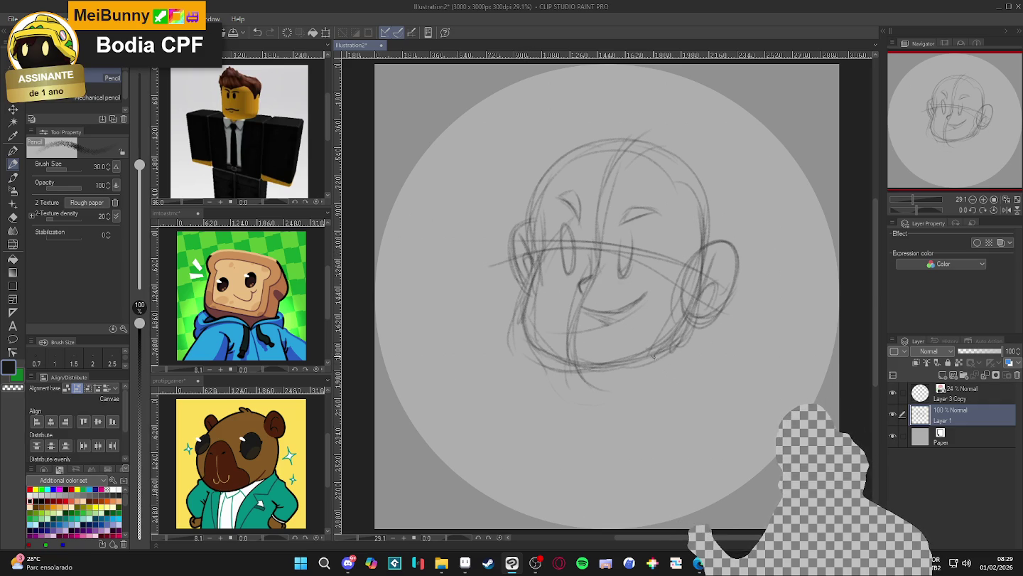
drag(649, 406, 637, 424)
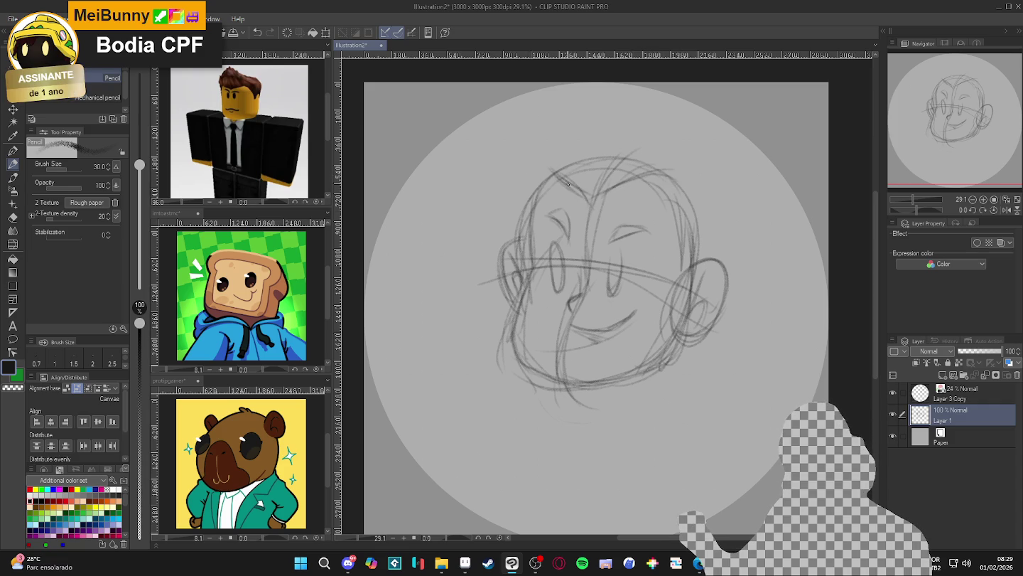
- Sketch a hair tuft above the head, then shift the sketch down and left within the circle
scroll(612, 434, up, 2)
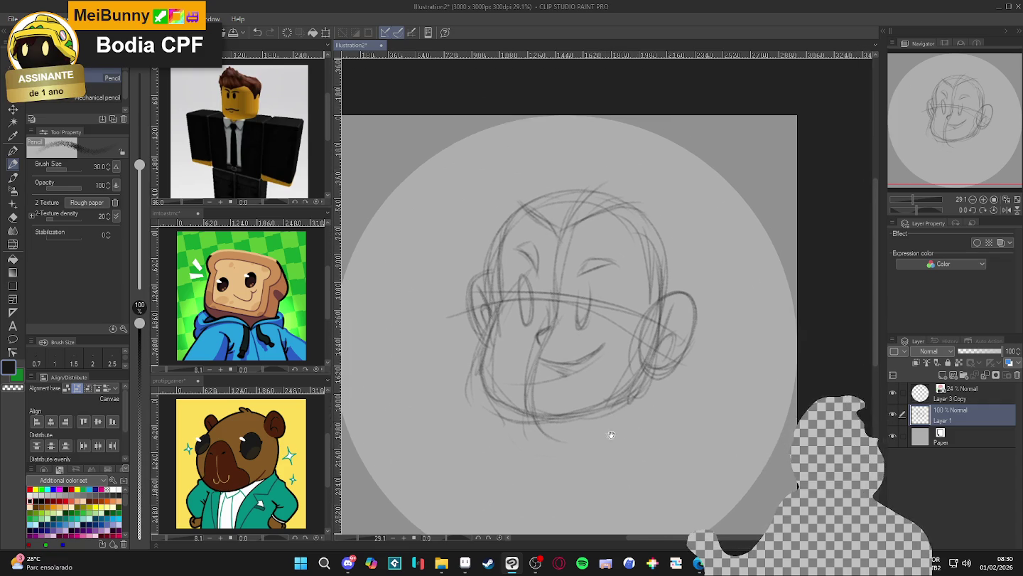
scroll(605, 419, up, 2)
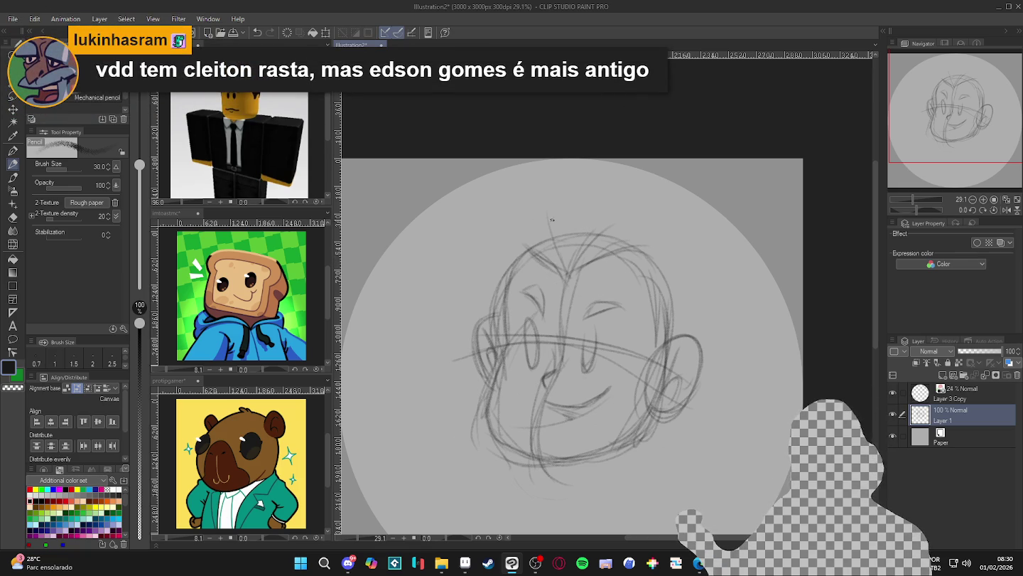
drag(606, 166, 552, 205)
scroll(650, 312, down, 2)
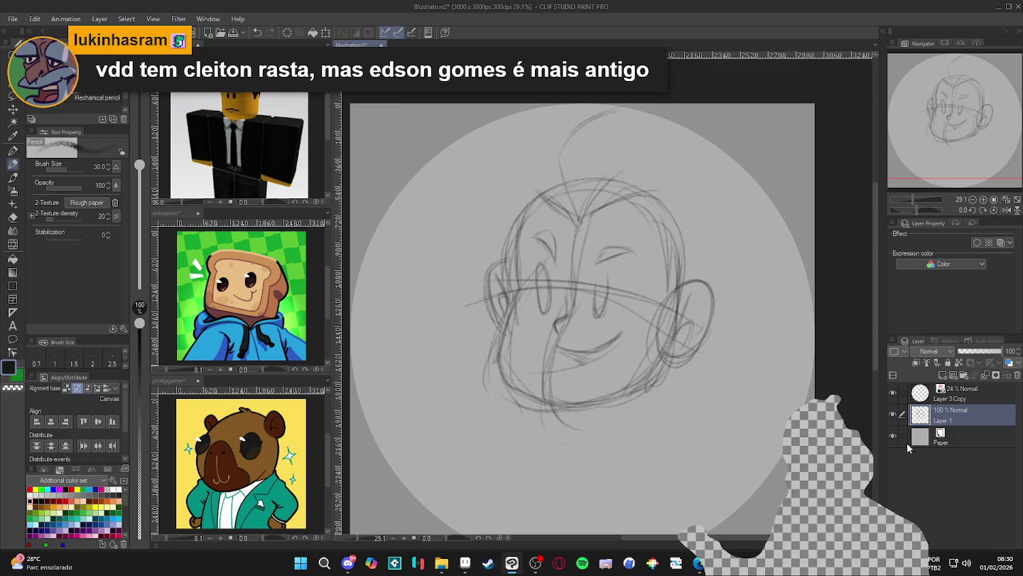
key(k)
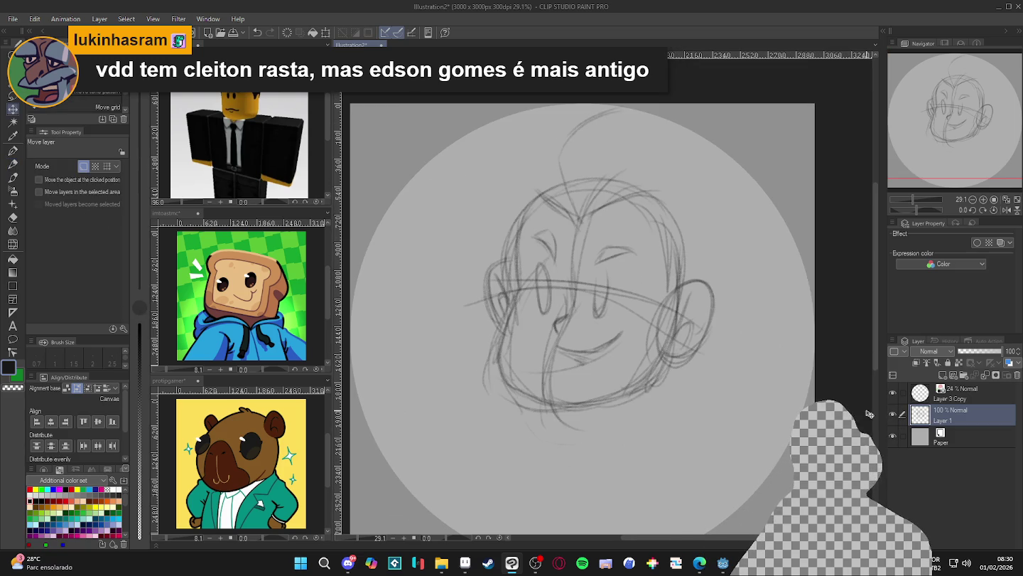
drag(640, 348, 598, 414)
- Draw spiky hair strands rising from the top of the head and framing the left and right sides
key(p)
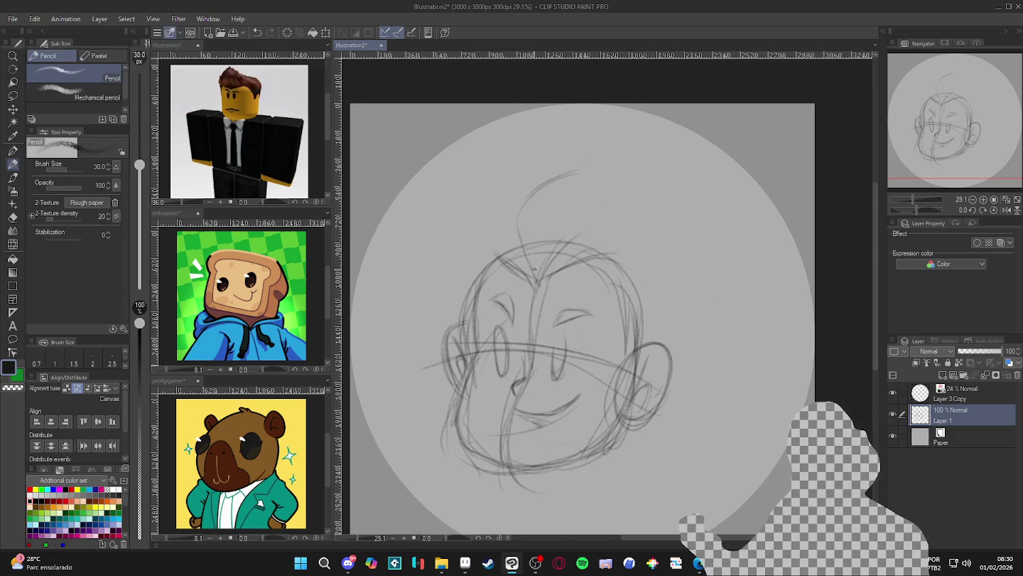
mouse_move(520, 226)
mouse_down()
mouse_move(567, 170)
mouse_move(580, 159)
mouse_move(582, 178)
mouse_move(597, 164)
mouse_move(599, 207)
mouse_move(658, 232)
mouse_move(671, 253)
mouse_move(658, 343)
mouse_up()
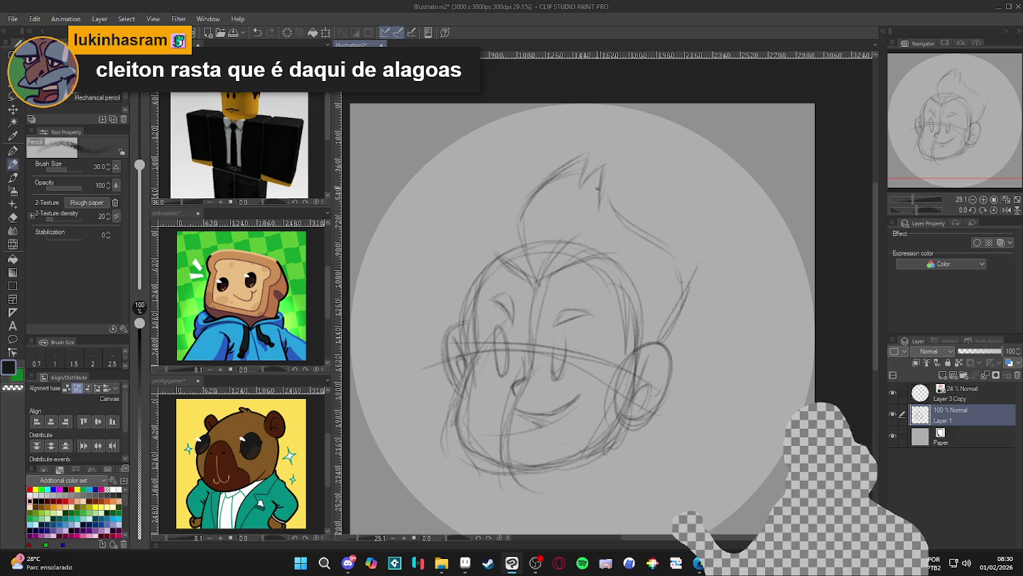
mouse_move(550, 176)
mouse_down()
mouse_move(502, 202)
mouse_move(491, 239)
mouse_up()
drag(496, 199, 475, 258)
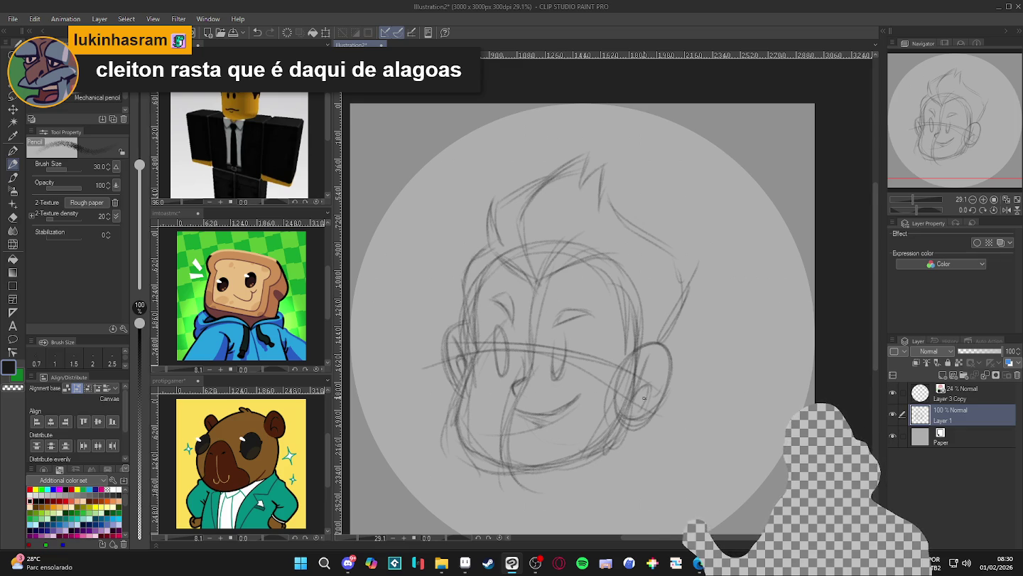
scroll(644, 398, down, 1)
mouse_move(646, 215)
mouse_down()
mouse_move(700, 293)
mouse_move(661, 320)
mouse_move(649, 267)
mouse_up()
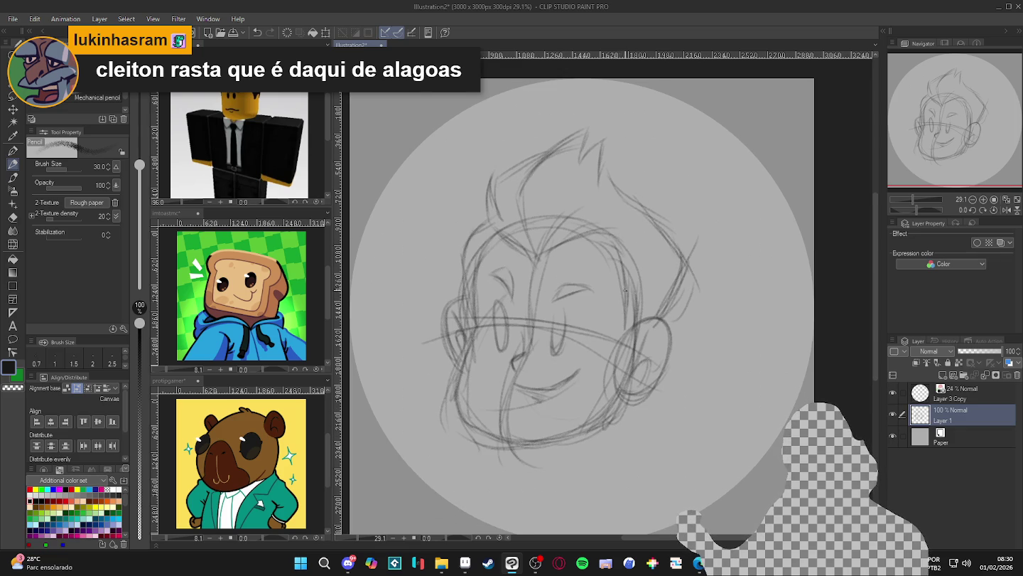